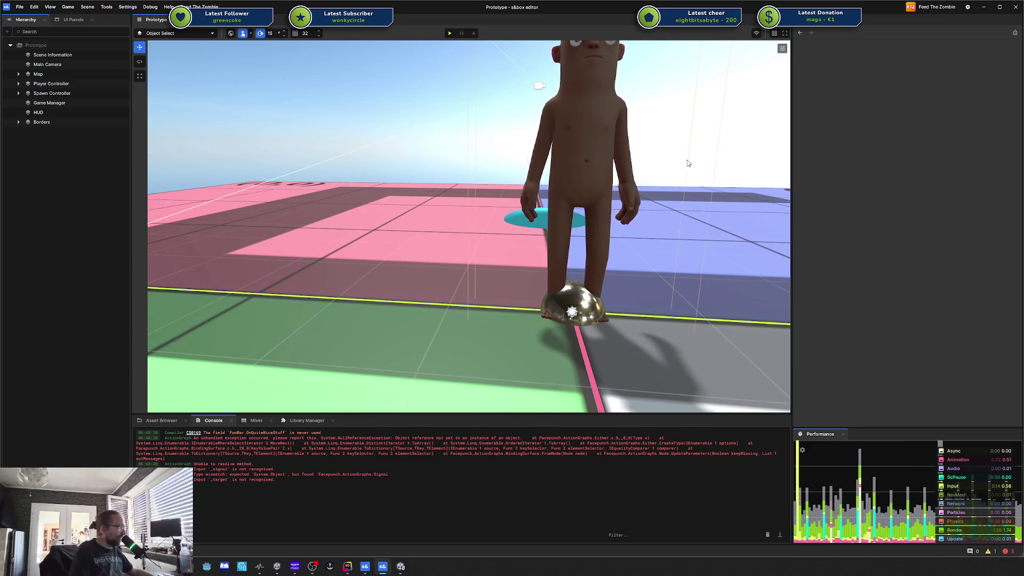
Step: Fly the scene camera across the floor grid and around the human model
scroll(690, 172, down, 5)
key(a)
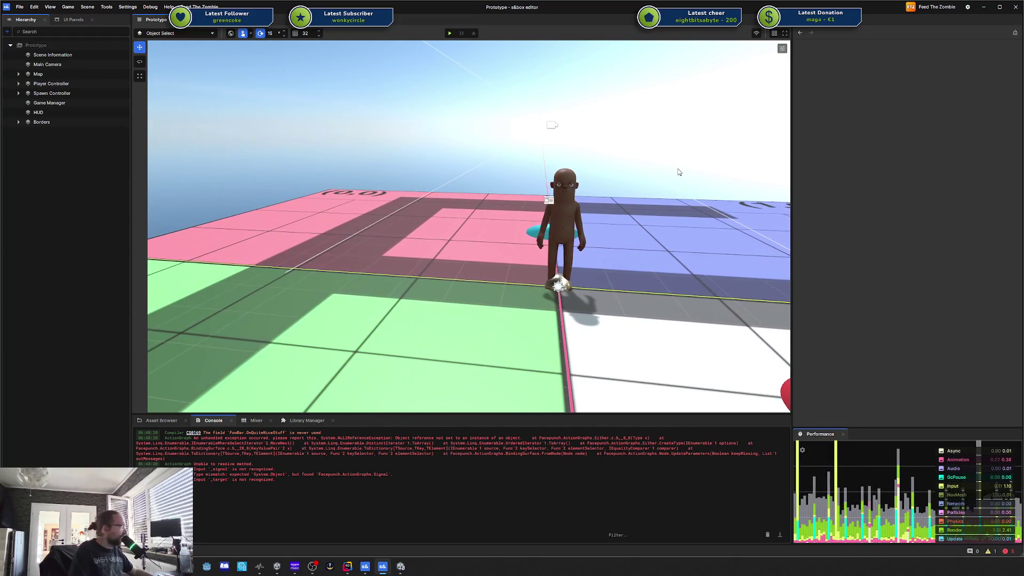
key(d)
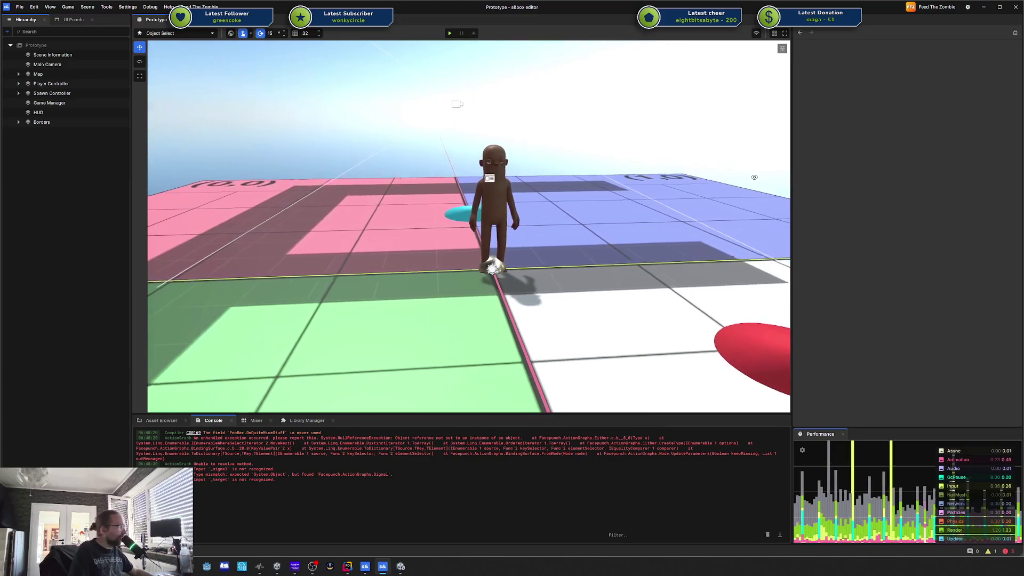
key(w)
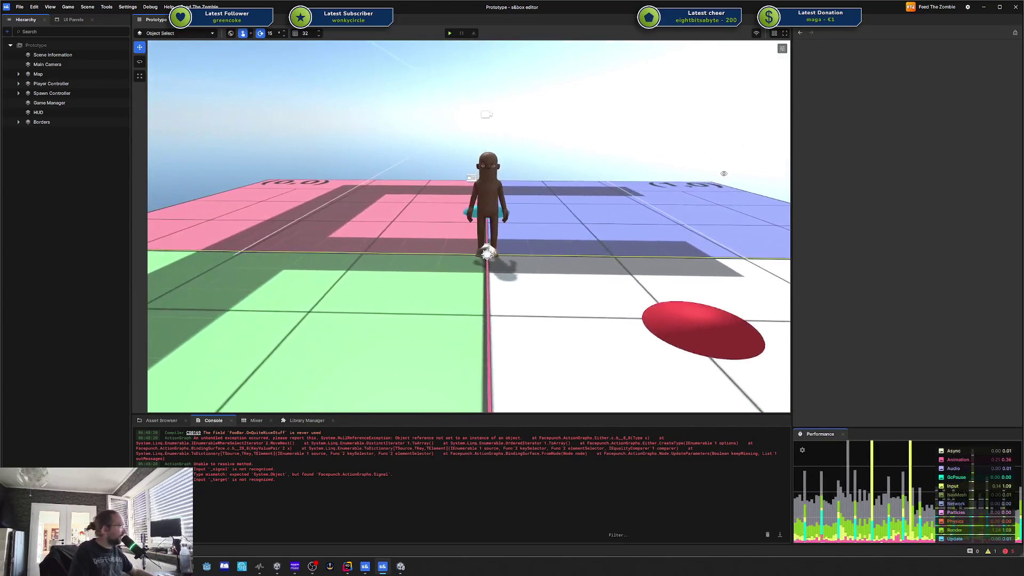
key(w)
key(s)
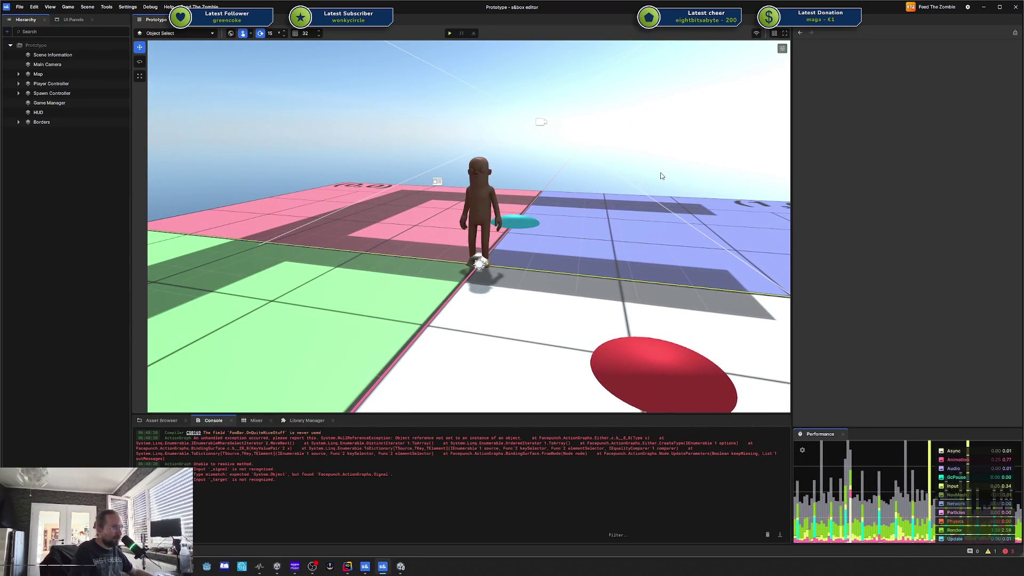
key(w)
key(a)
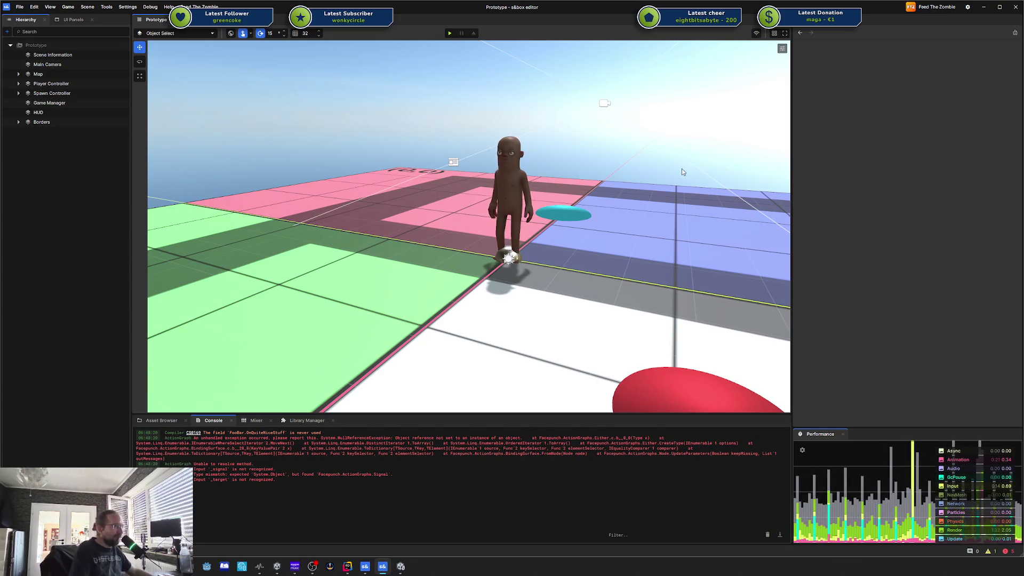
key(a)
key(a)
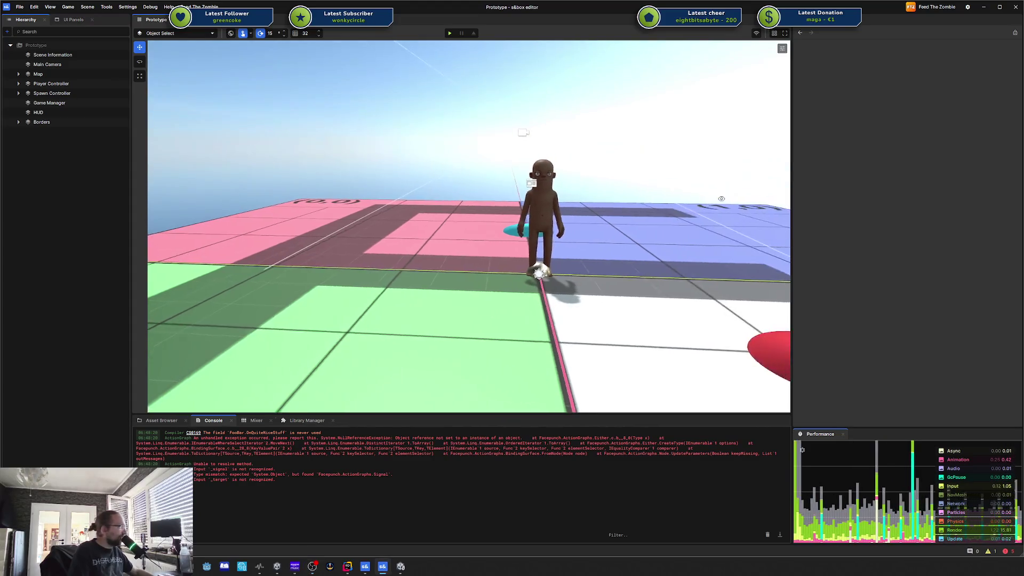
Step: Start the play test, then switch over to the Rider code window
click(449, 34)
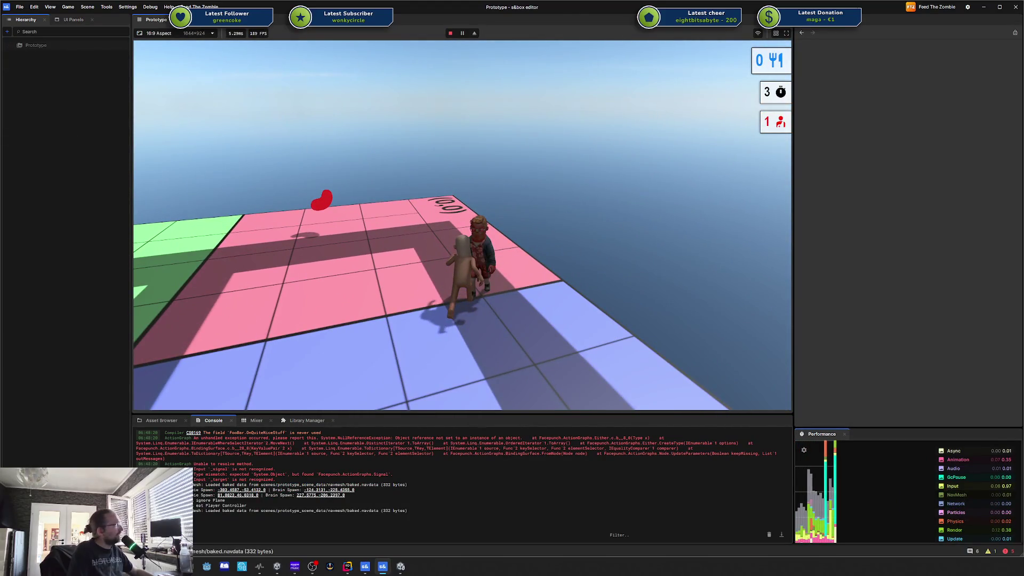
key(super)
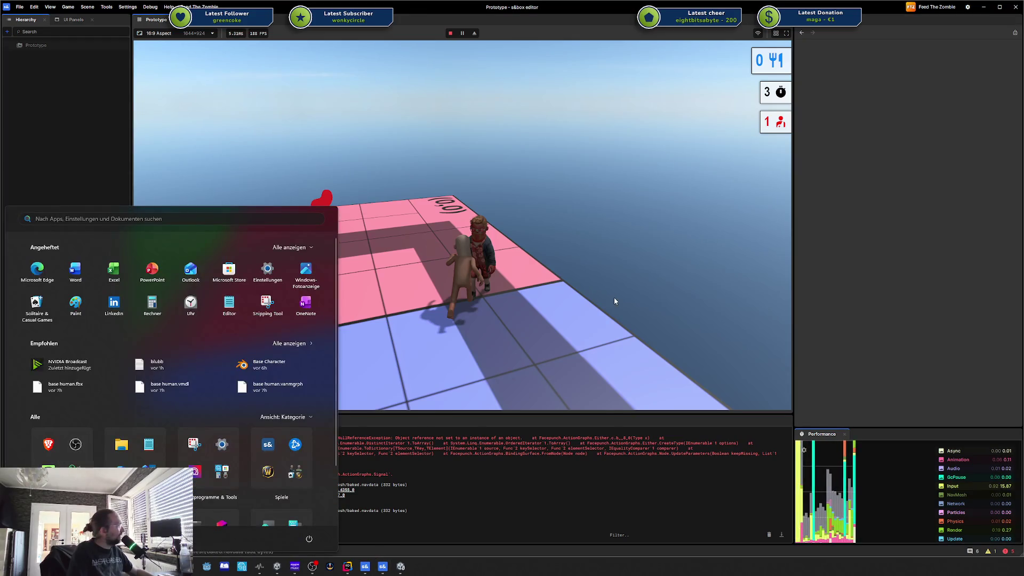
key(super)
key(super)
key(super)
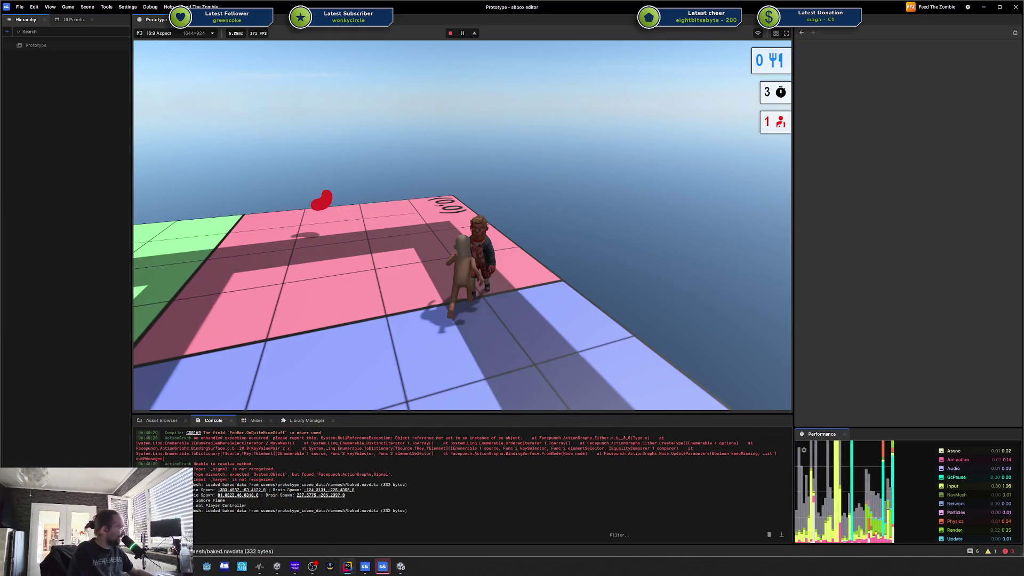
key(alt+Tab)
Step: Change the component type value on line 764 of prototype.scene to 'FooBar'
text(s)
click(734, 230)
click(710, 217)
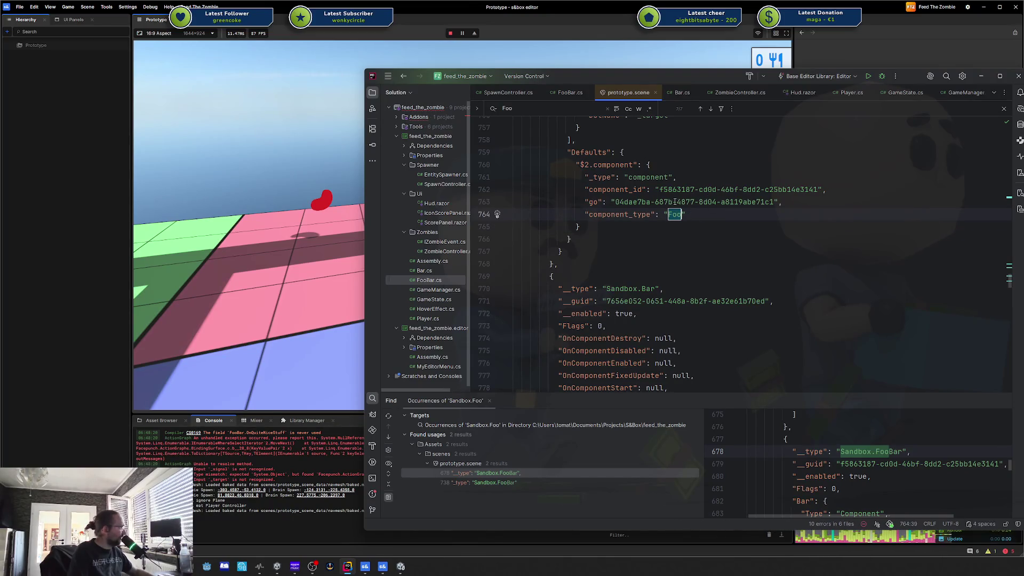
text(Bar)
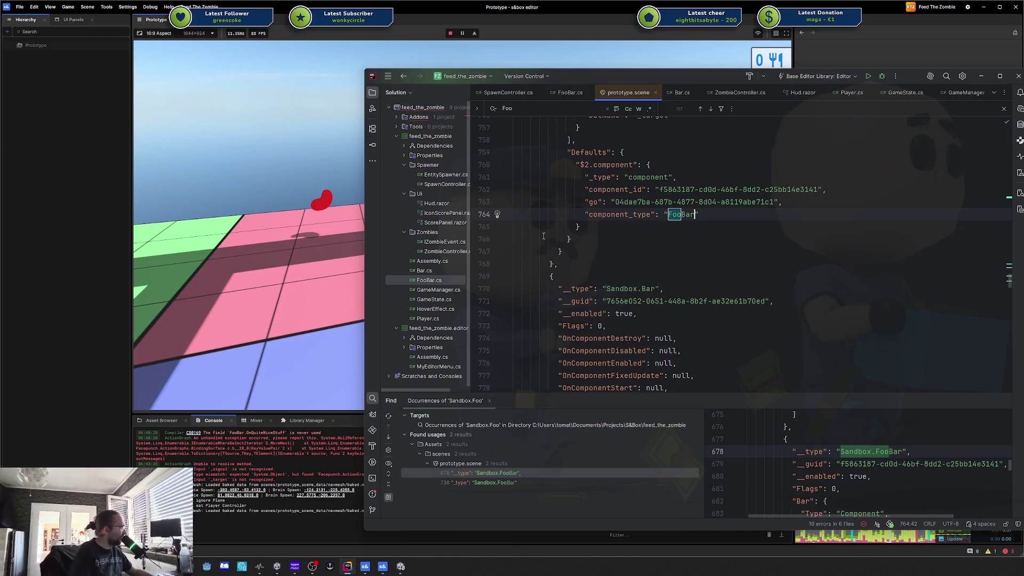
Step: Open GameManager.cs and review the LoadScene method body, then go back to s&box
double_click(439, 289)
scroll(608, 239, down, 6)
key(ctrl+w)
key(ctrl+w)
key(ctrl+shift+w)
key(ctrl+w)
key(ctrl+w)
key(ctrl+shift+w)
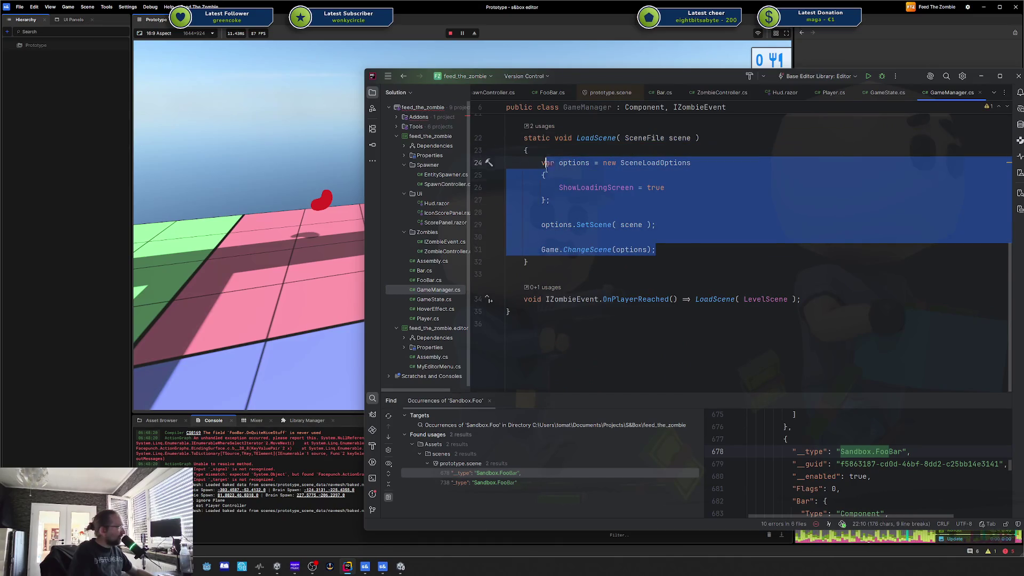
click(665, 246)
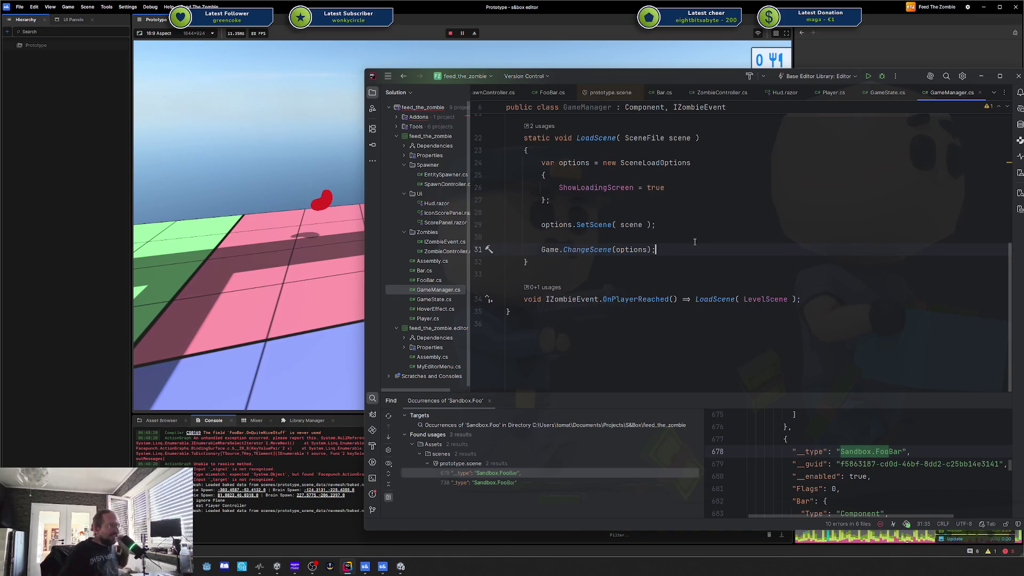
drag(695, 242, 589, 163)
click(589, 163)
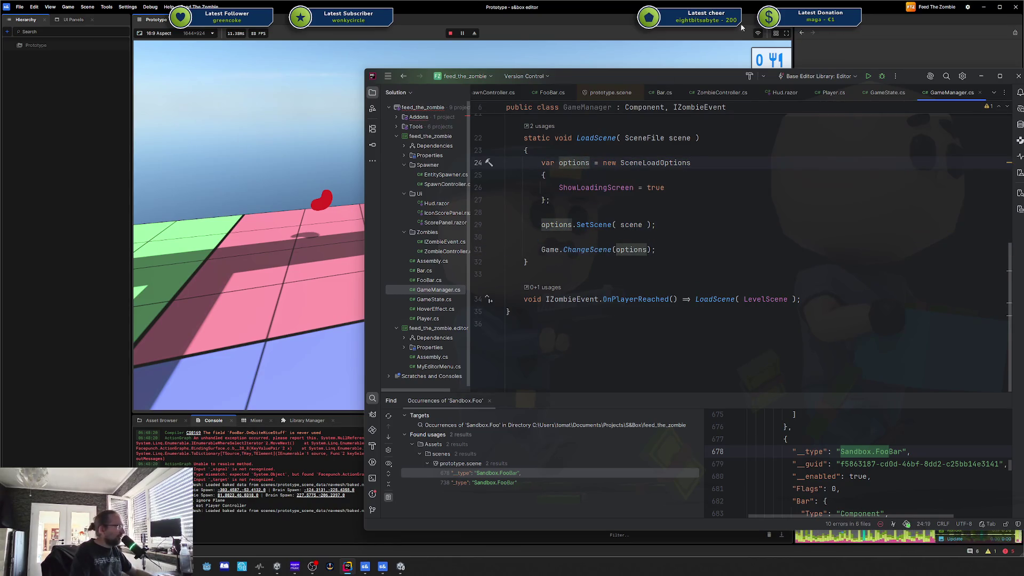
click(635, 39)
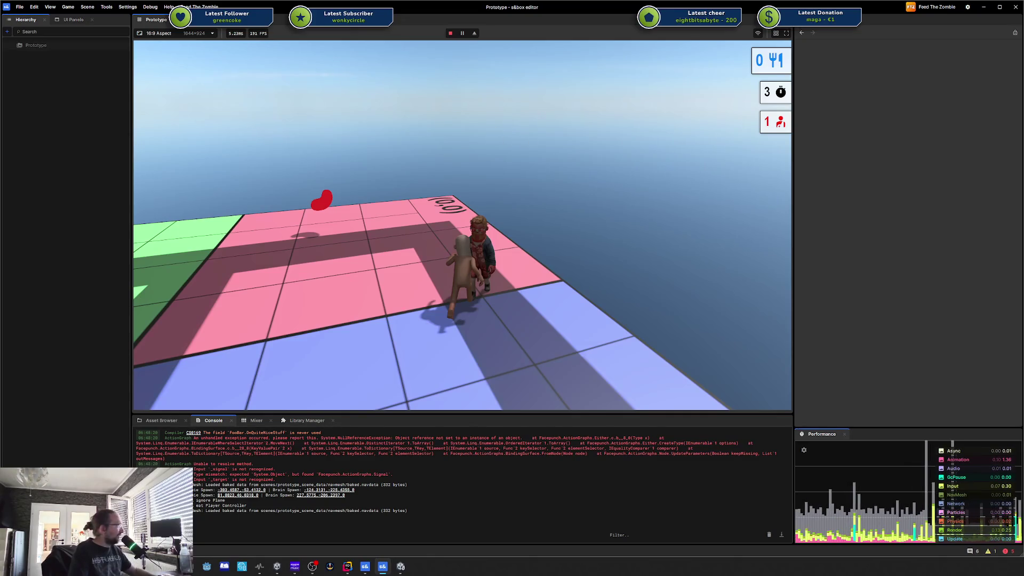
Step: Detach into the scene view with F8, orbit over the grid, and return to the game
key(F8)
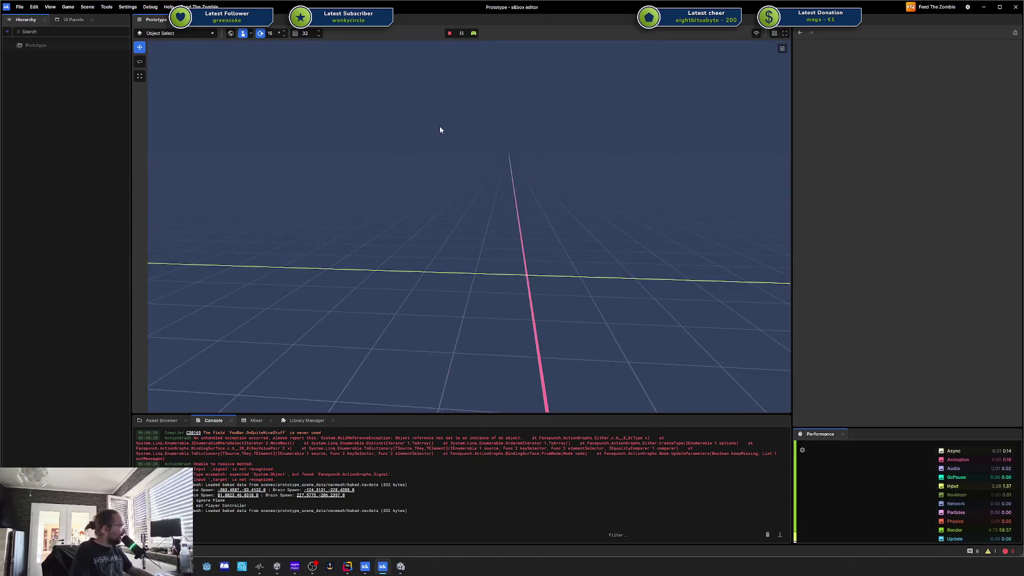
mouse_move(265, 130)
mouse_down()
mouse_move(283, 126)
mouse_move(265, 66)
mouse_move(250, 75)
mouse_move(712, 78)
mouse_move(188, 50)
mouse_move(407, 83)
mouse_move(480, 75)
mouse_move(178, 71)
mouse_move(408, 36)
mouse_up()
click(473, 33)
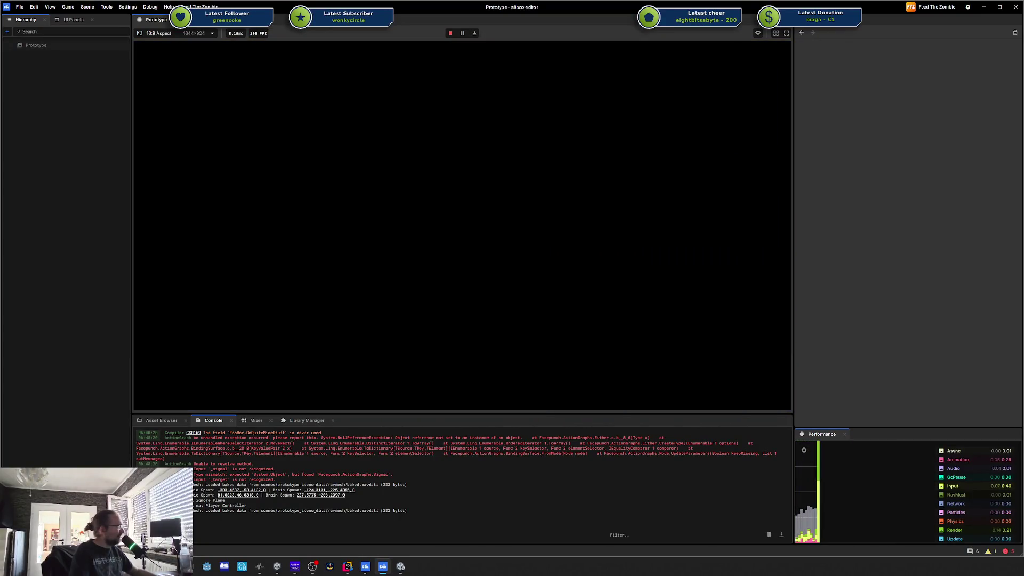
key(F8)
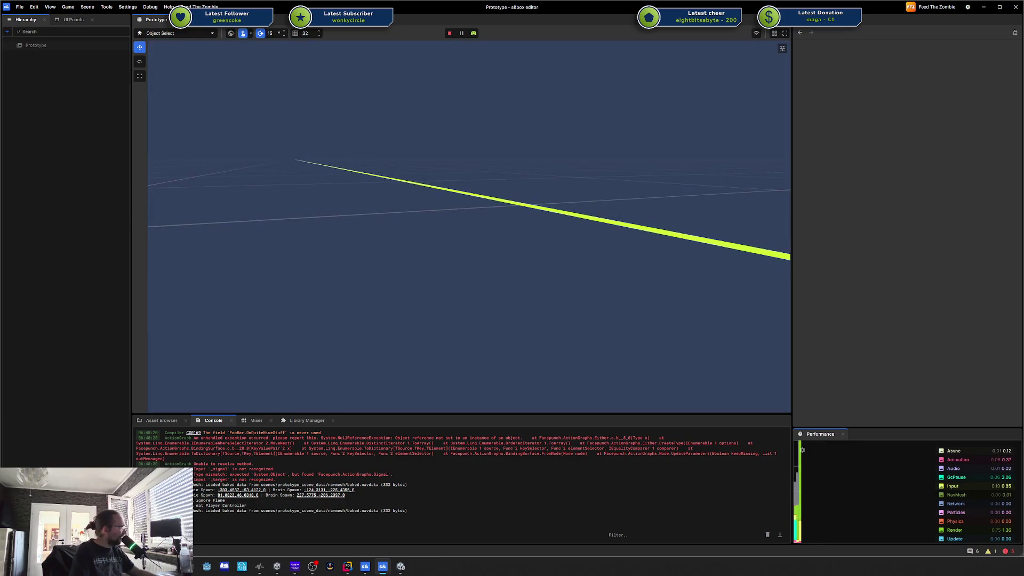
Step: Restart the play test, make the character jump, stop it, and select the HUD object
click(452, 34)
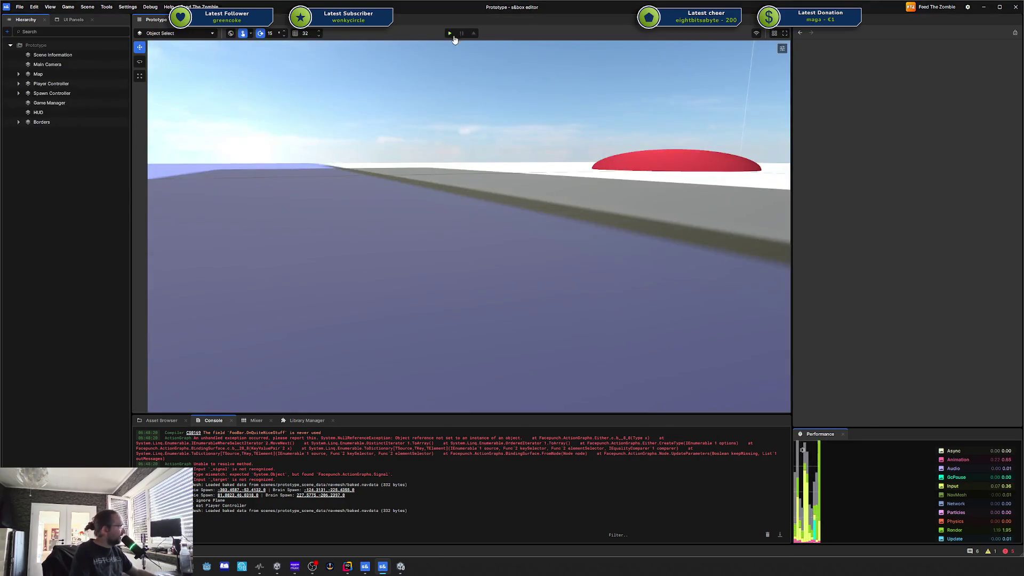
key(space)
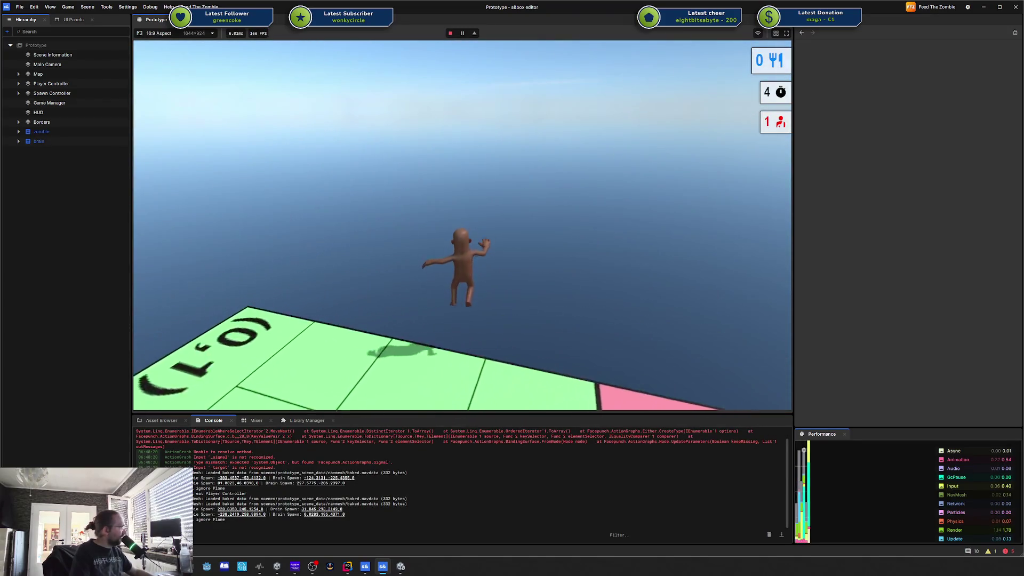
click(450, 33)
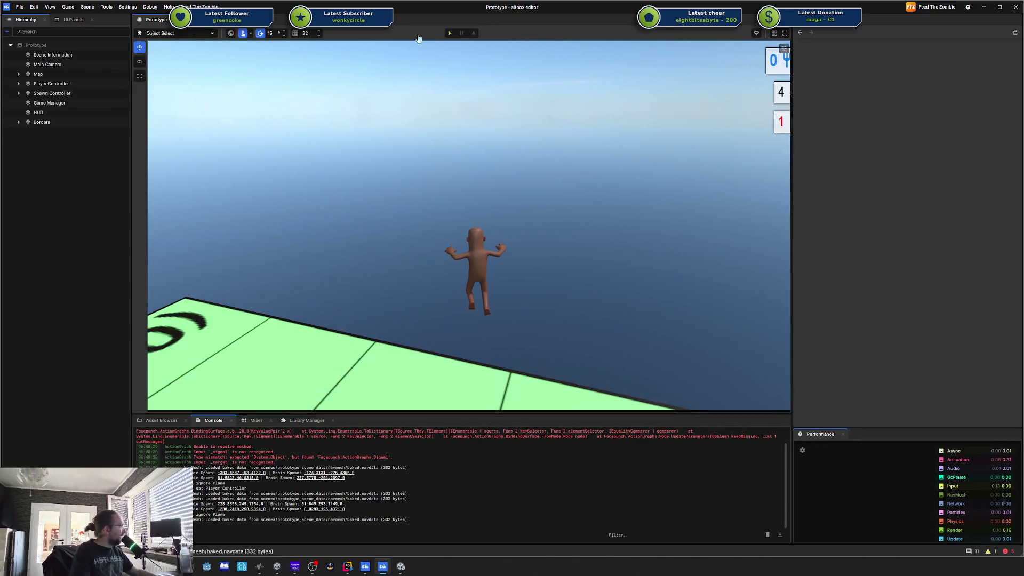
click(38, 112)
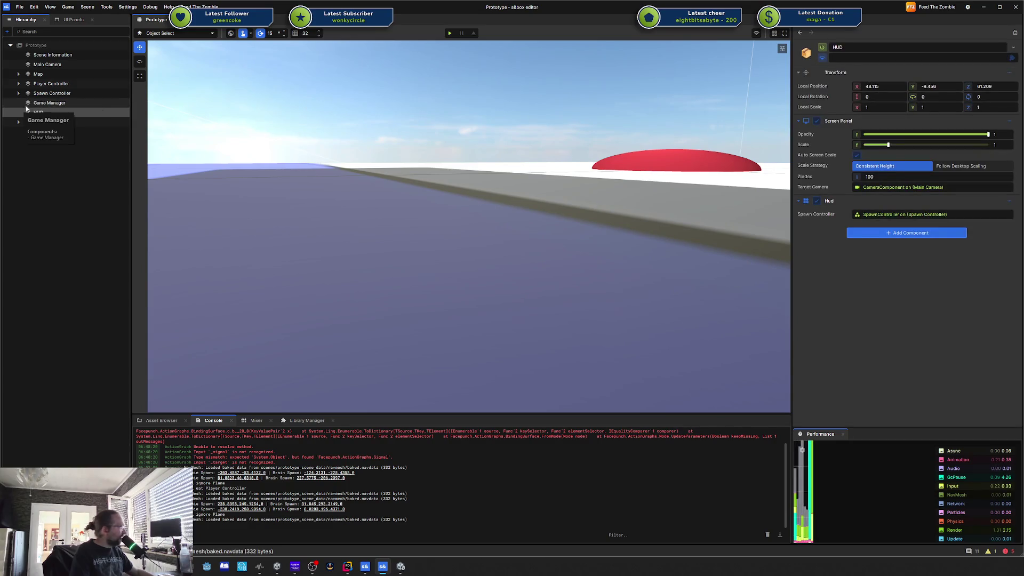
Step: Remove the Foo Bar and Bar components from Spawn Controller, save with Ctrl+S, and replay
click(101, 121)
click(78, 94)
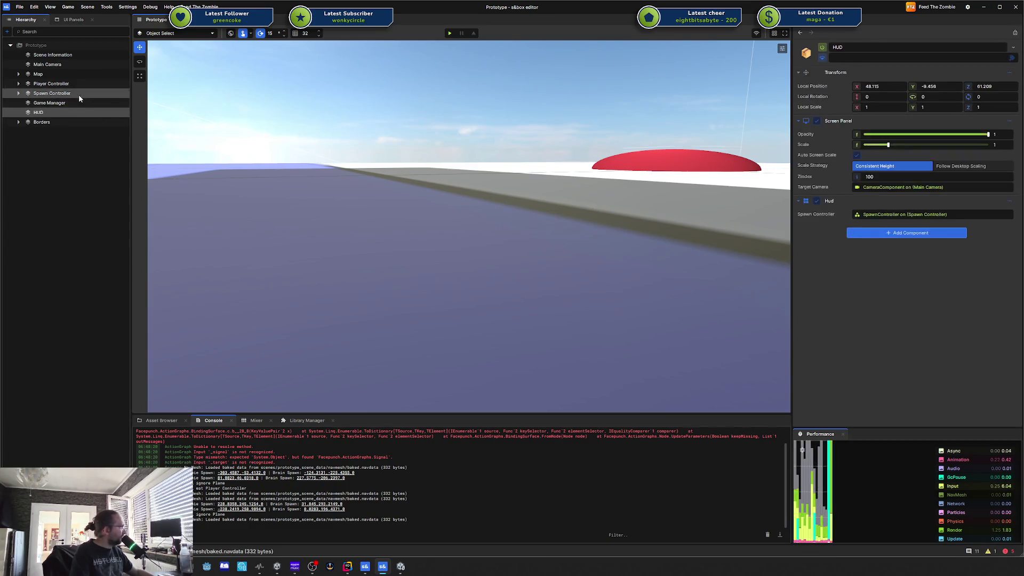
click(1013, 182)
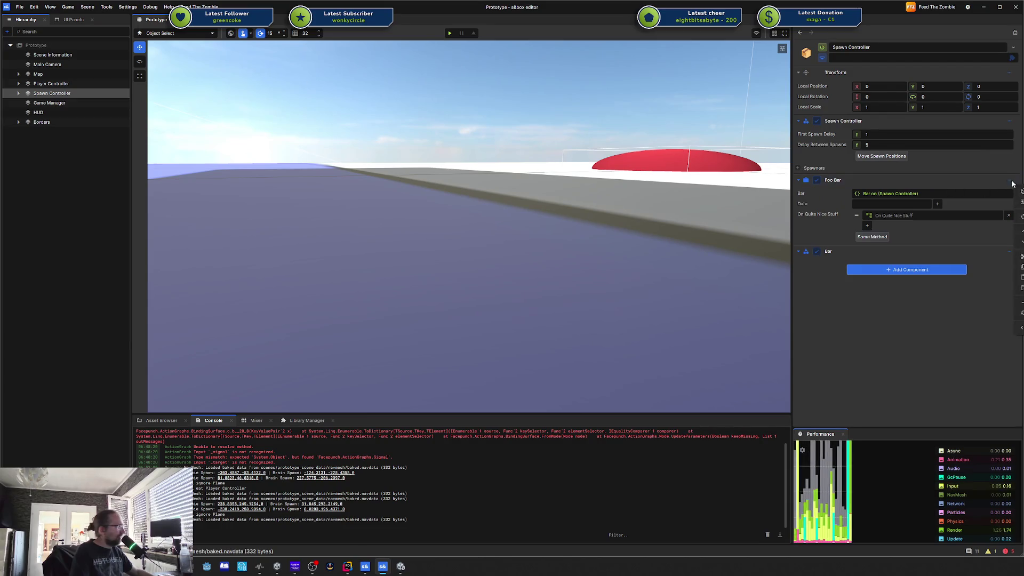
click(1021, 301)
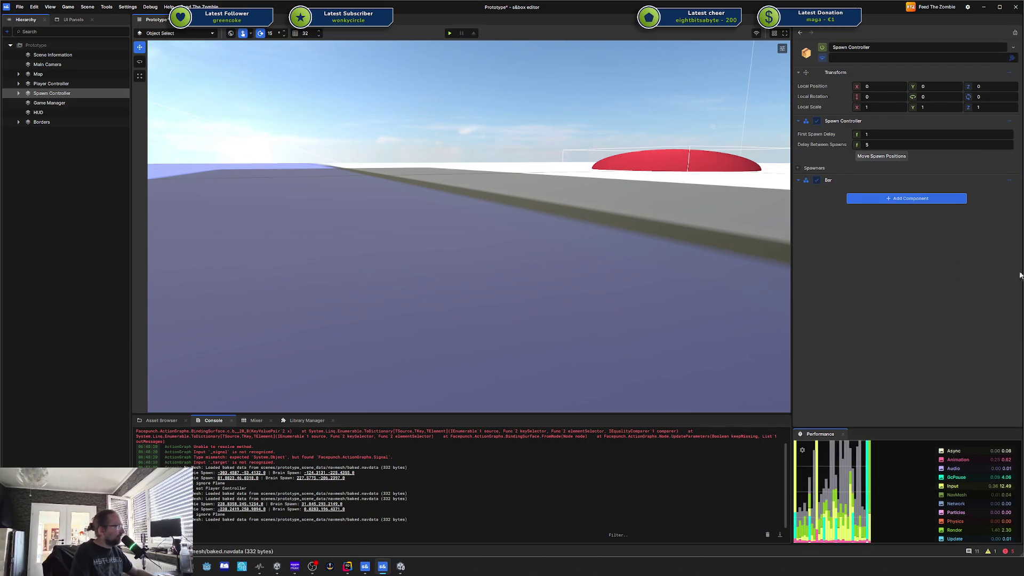
click(1005, 182)
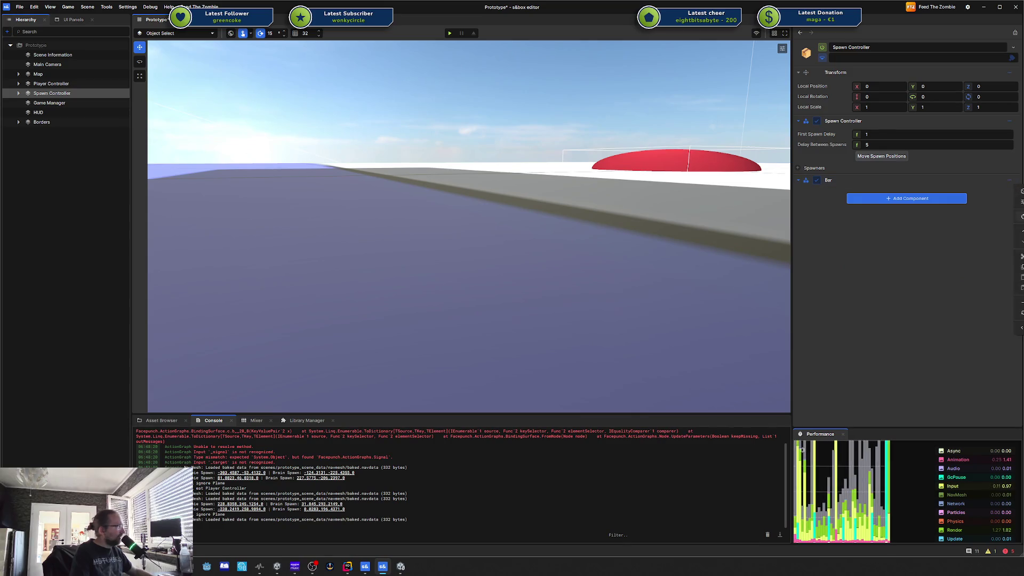
click(1020, 267)
key(ctrl+s)
click(450, 33)
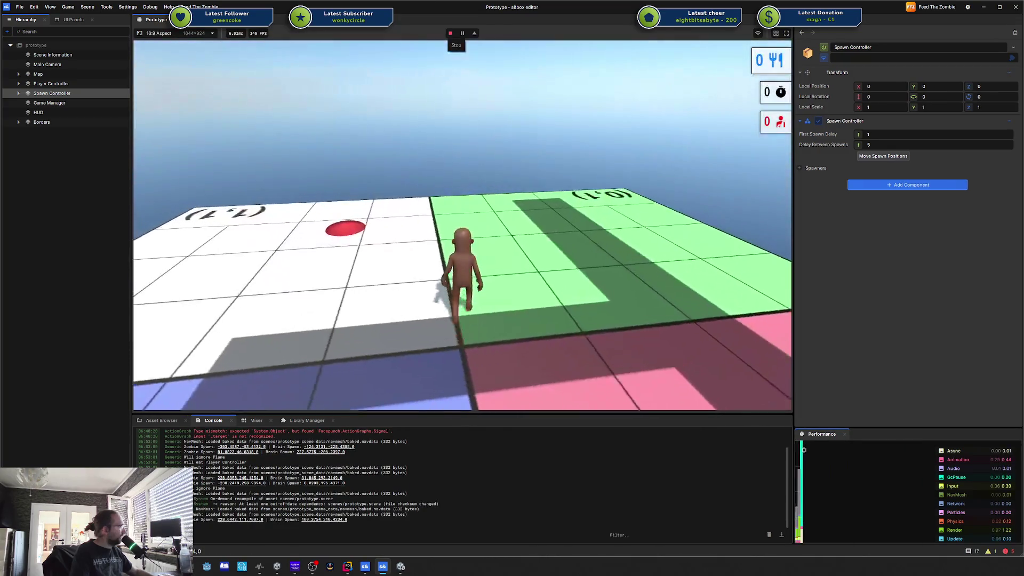
Step: Run the character forward, then leave the game and fly the camera over the red disc
key(w)
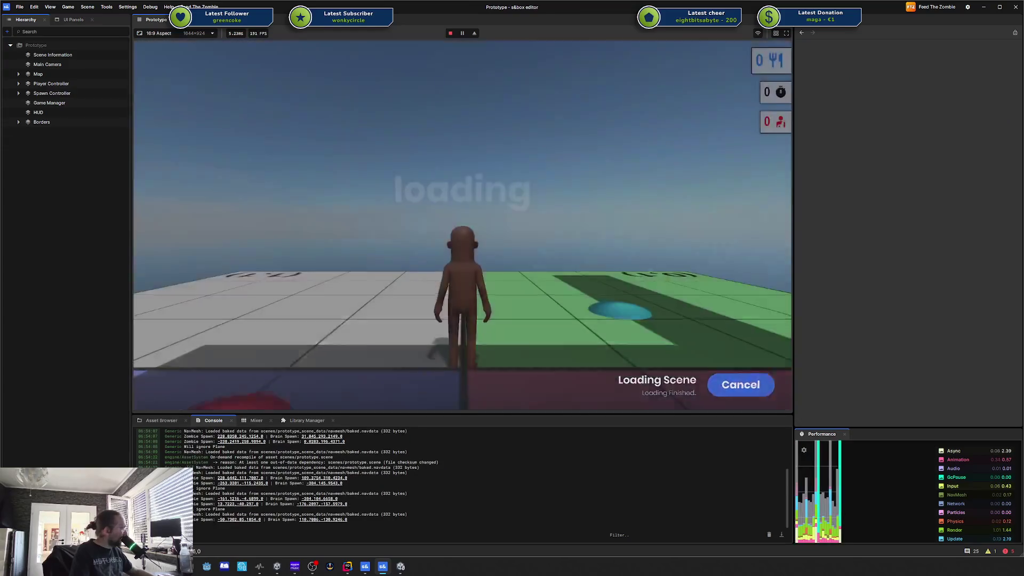
key(w)
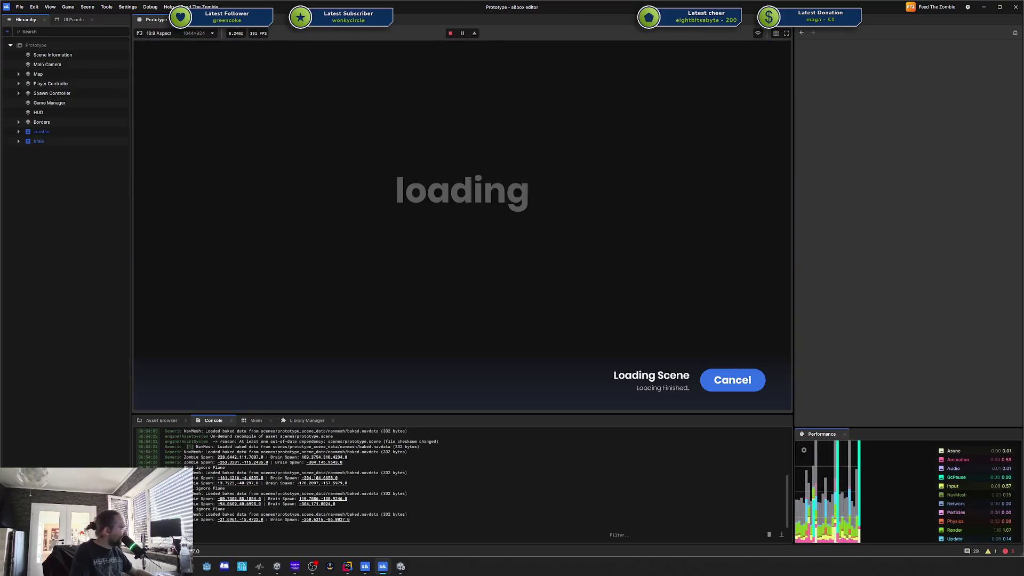
key(w)
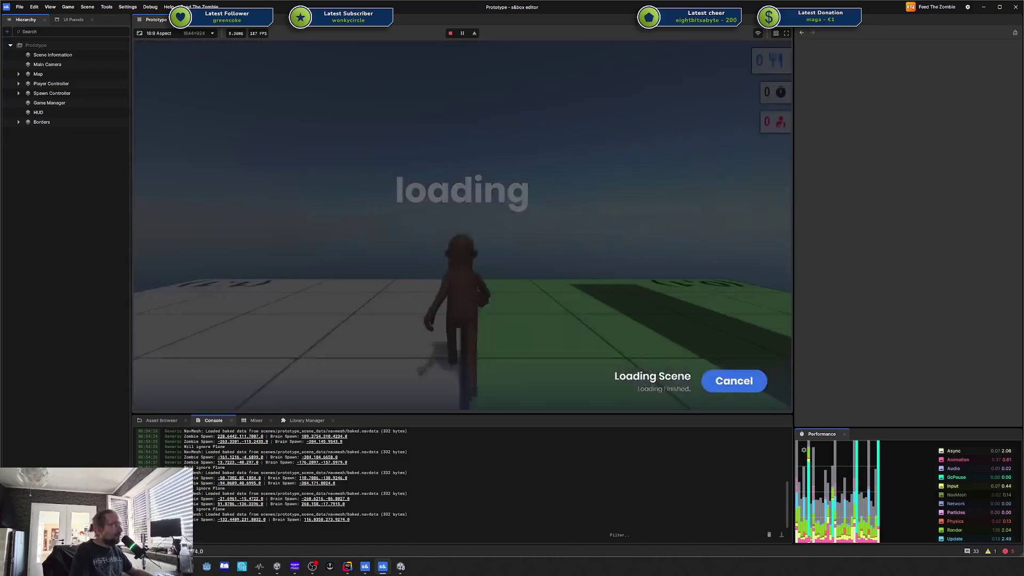
key(Escape)
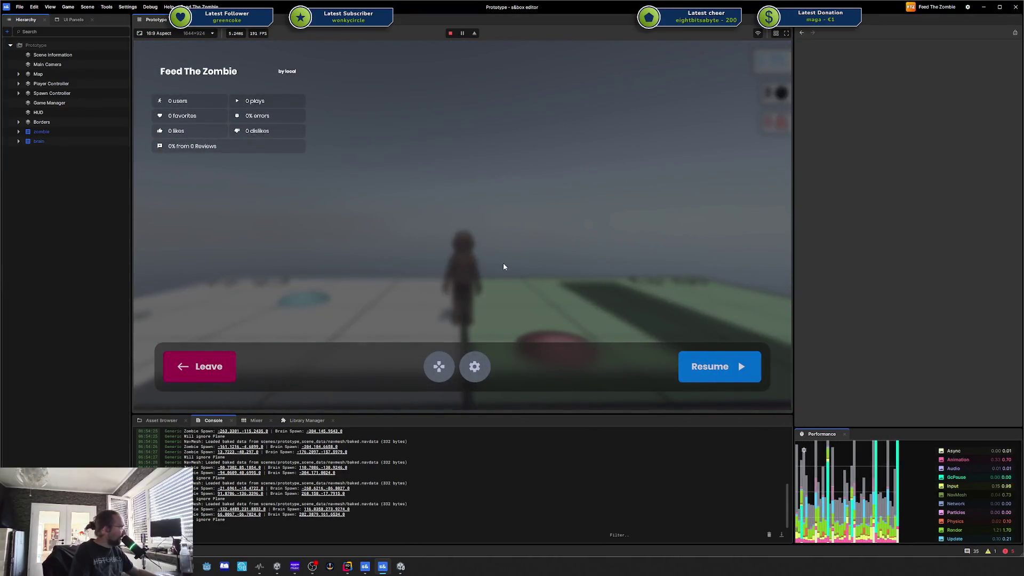
click(202, 363)
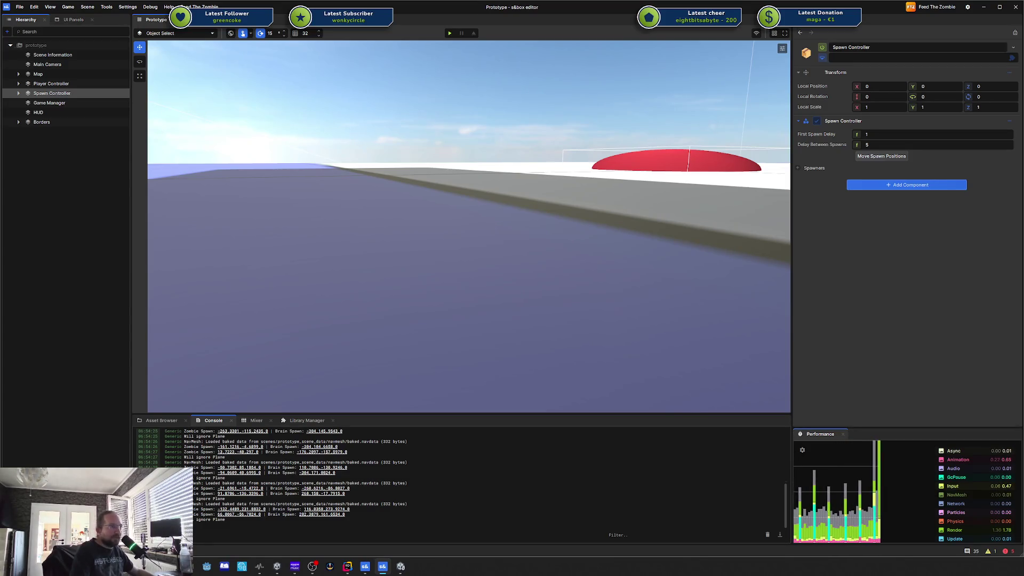
drag(585, 166, 606, 167)
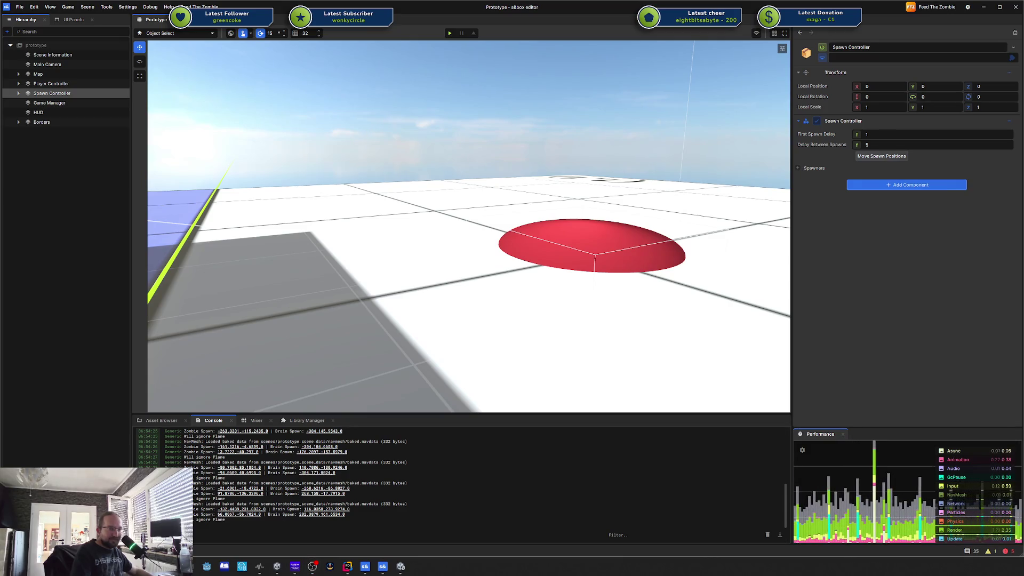
drag(1023, 160, 657, 56)
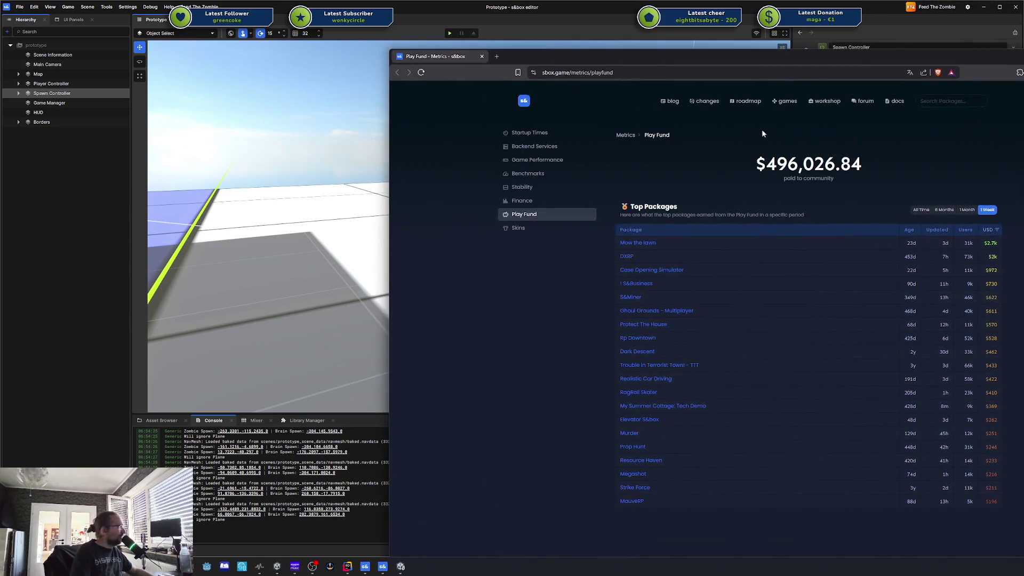
drag(773, 166, 915, 168)
drag(756, 167, 780, 169)
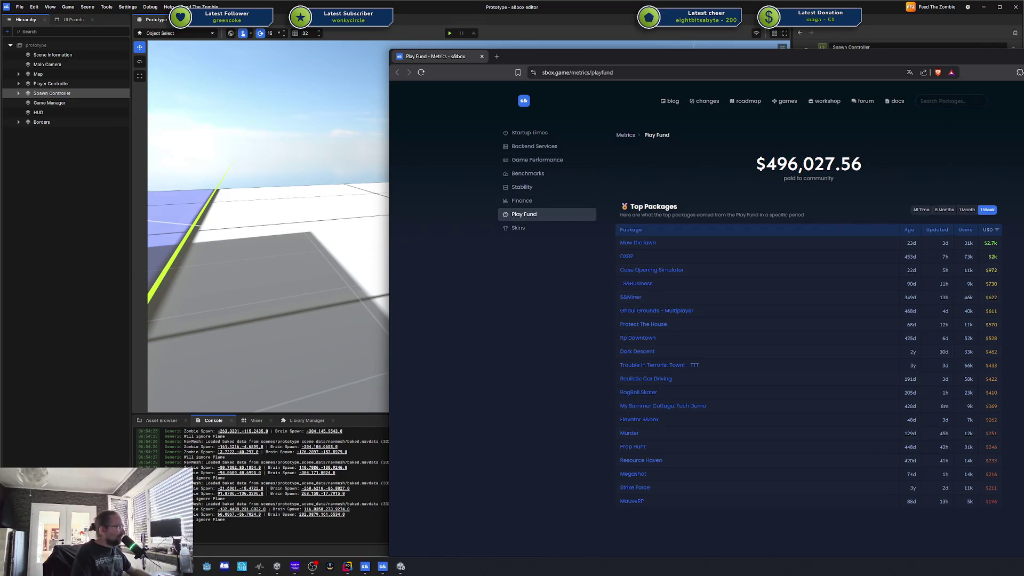
key(alt+Tab)
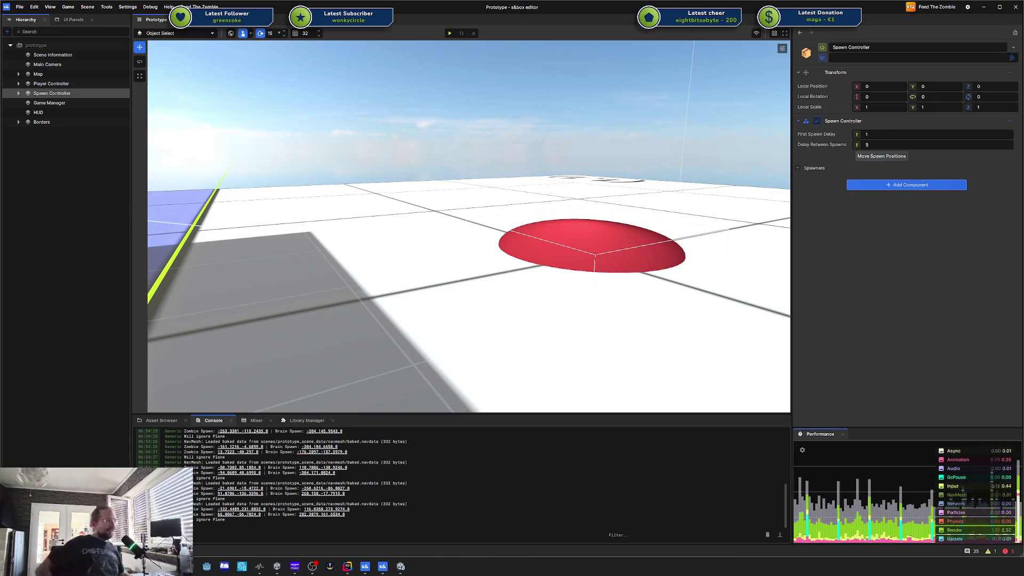
Step: Turn the scene camera toward the character and start playing with F5
mouse_move(555, 158)
mouse_down()
mouse_move(738, 181)
mouse_move(519, 179)
mouse_move(556, 126)
mouse_up()
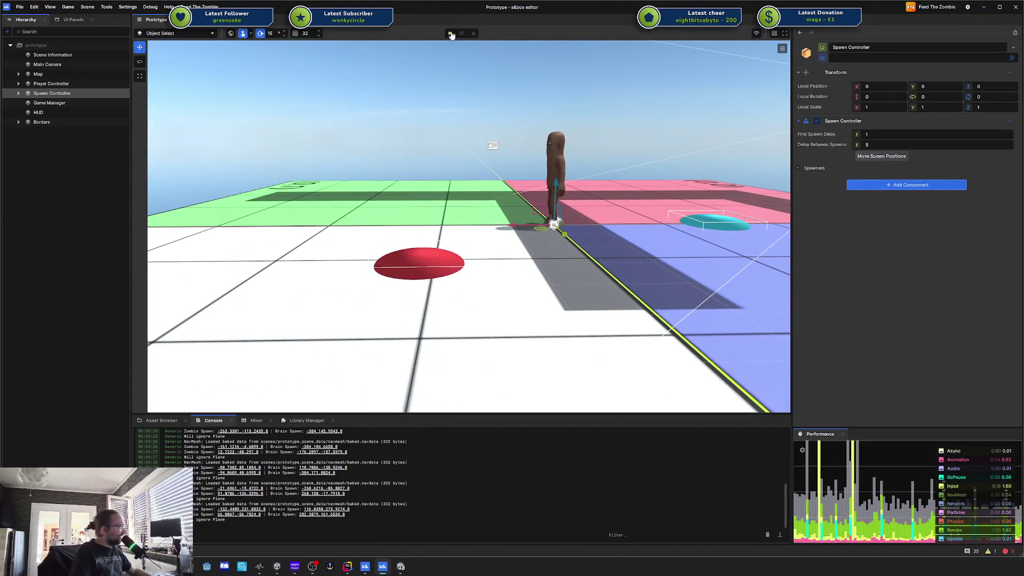
key(F5)
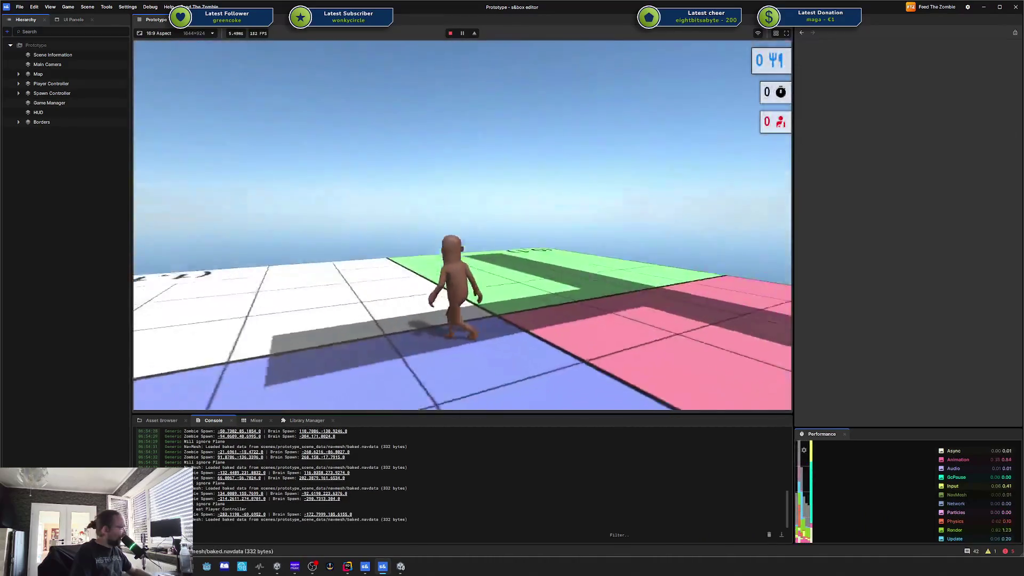
Step: Walk the character into the blue zone, briefly opening and dismissing the Start menu
key(w)
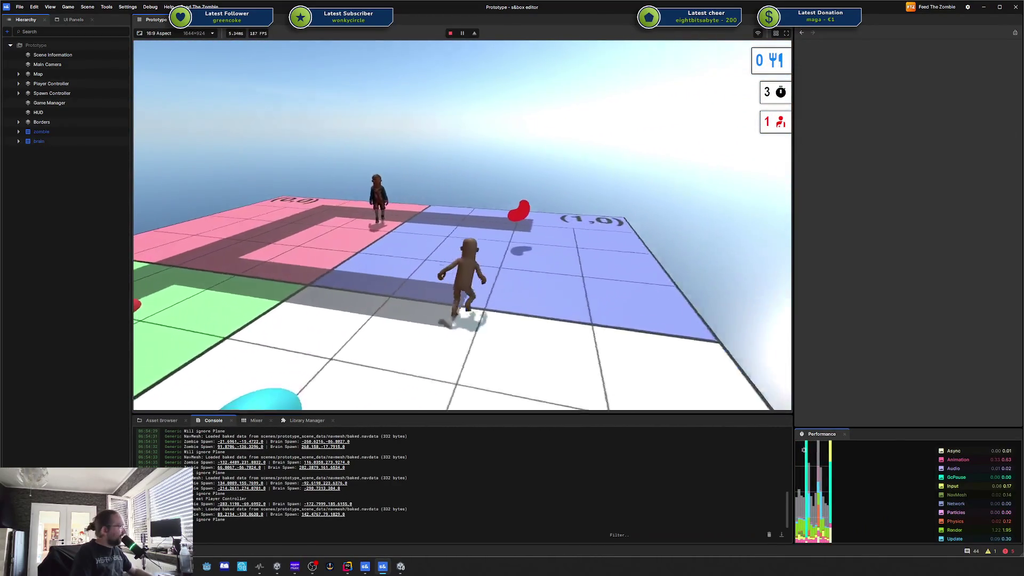
key(w)
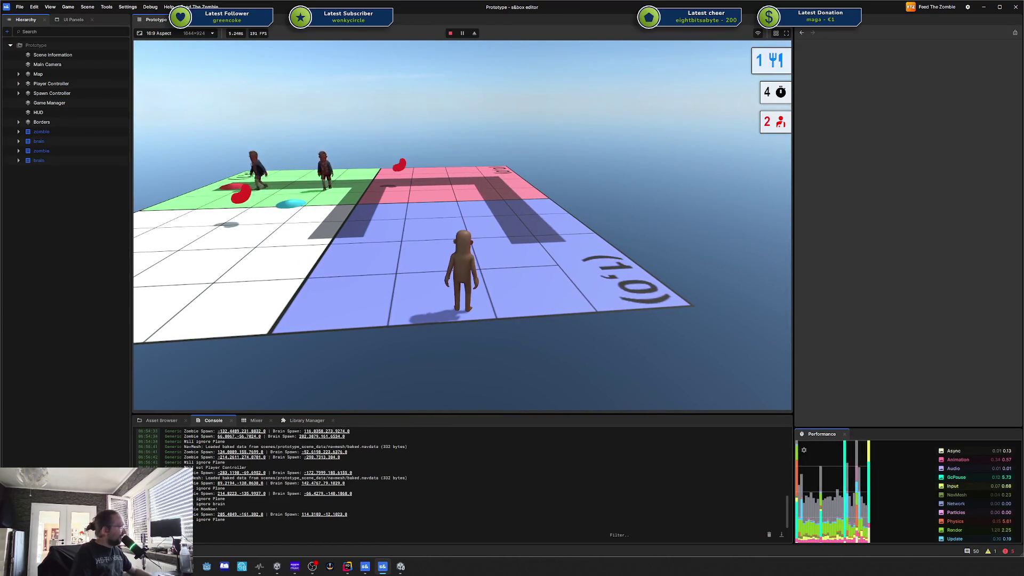
key(a)
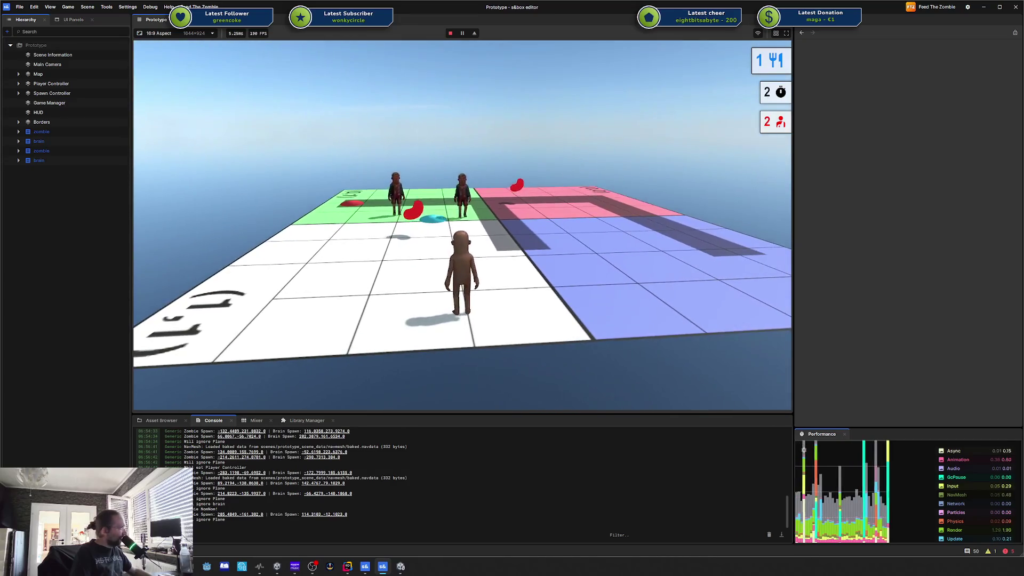
key(super)
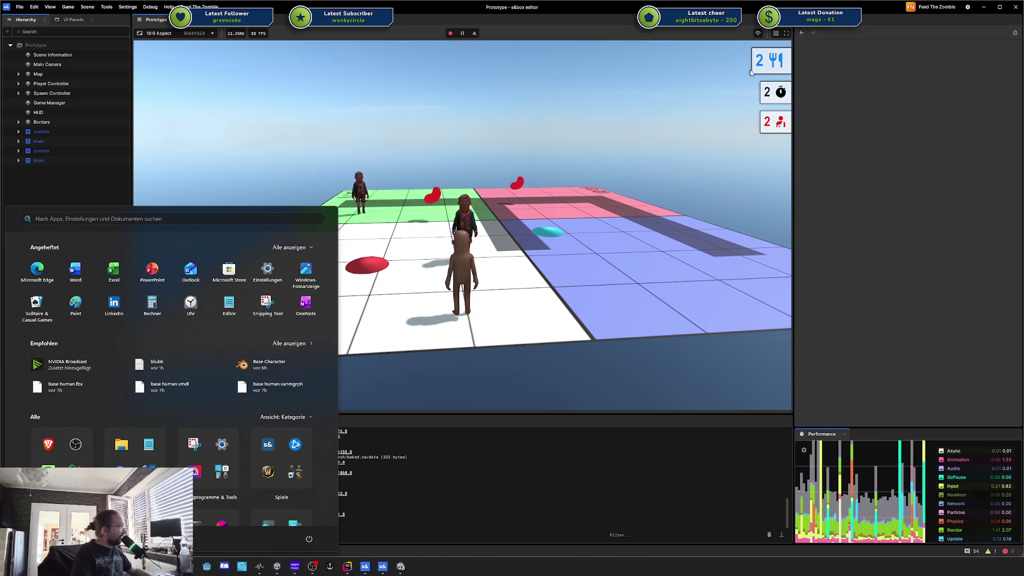
text(a)
click(487, 144)
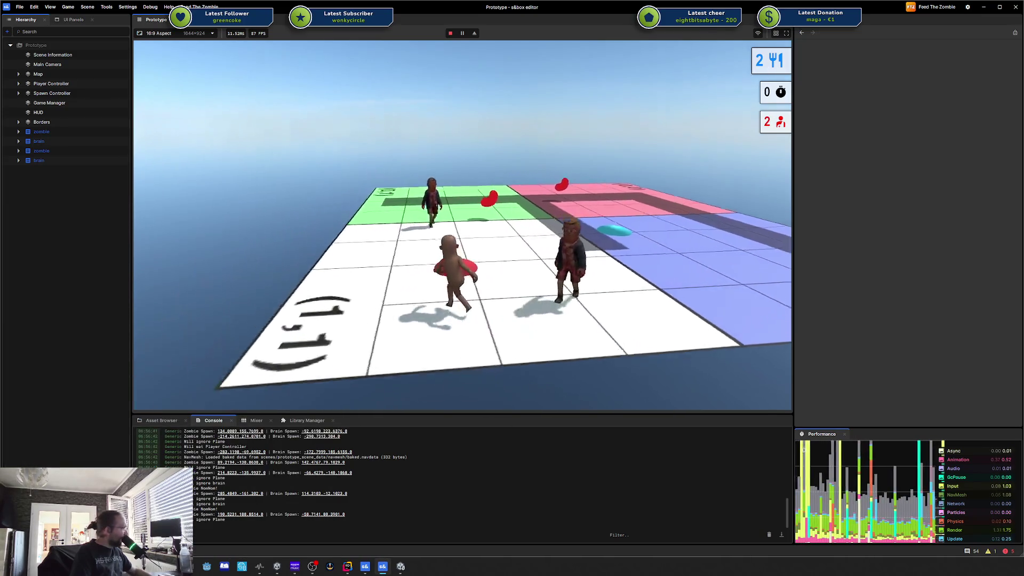
Step: Run the character across the green, pink, blue and white tiles among the zombies
key(w)
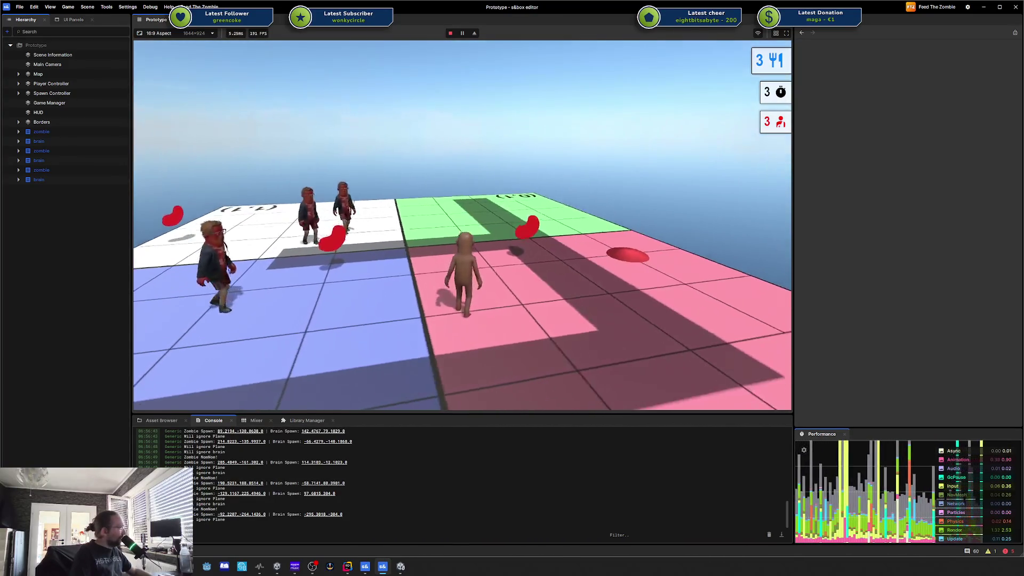
key(w)
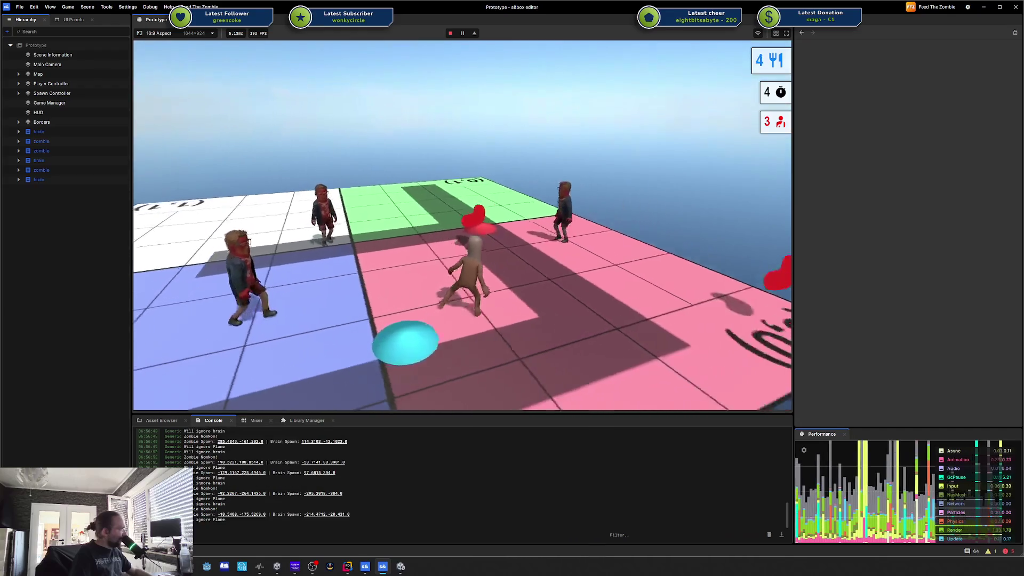
key(w)
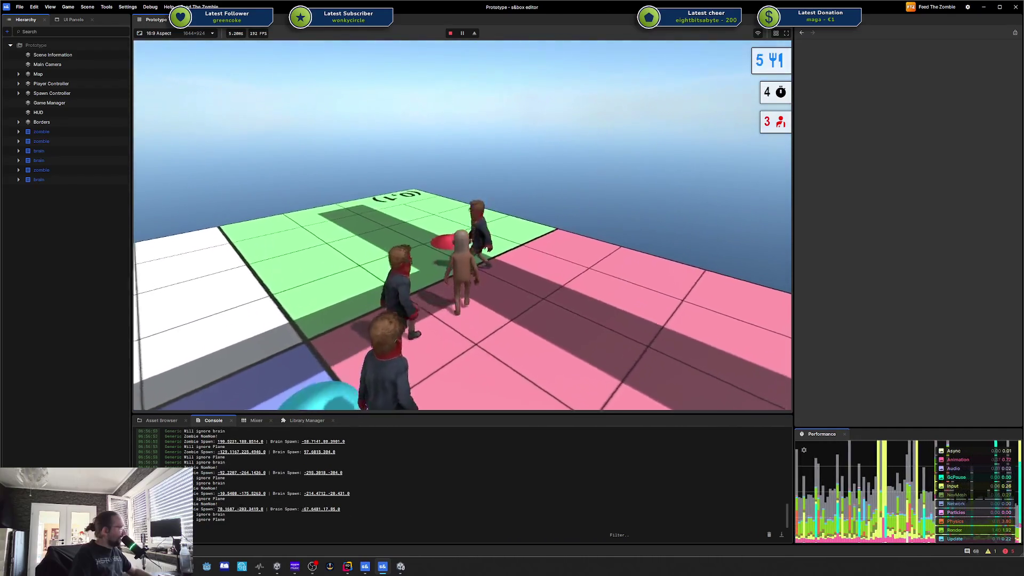
key(w)
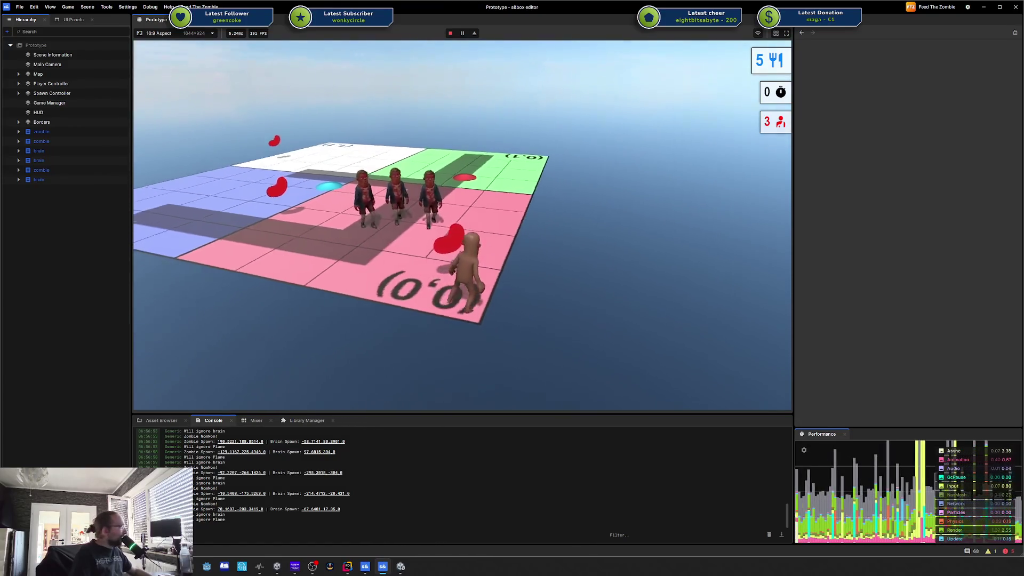
key(w)
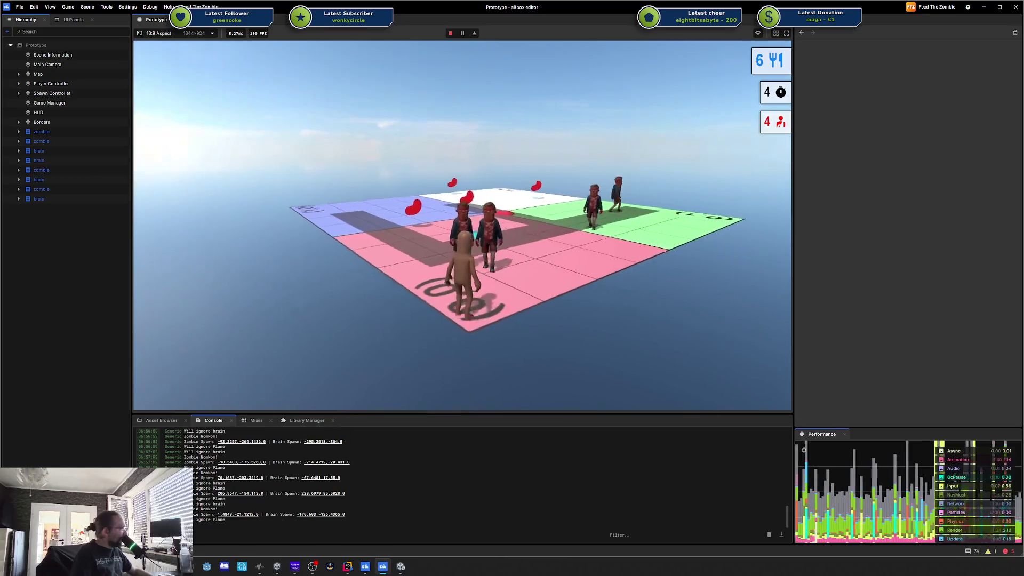
key(w)
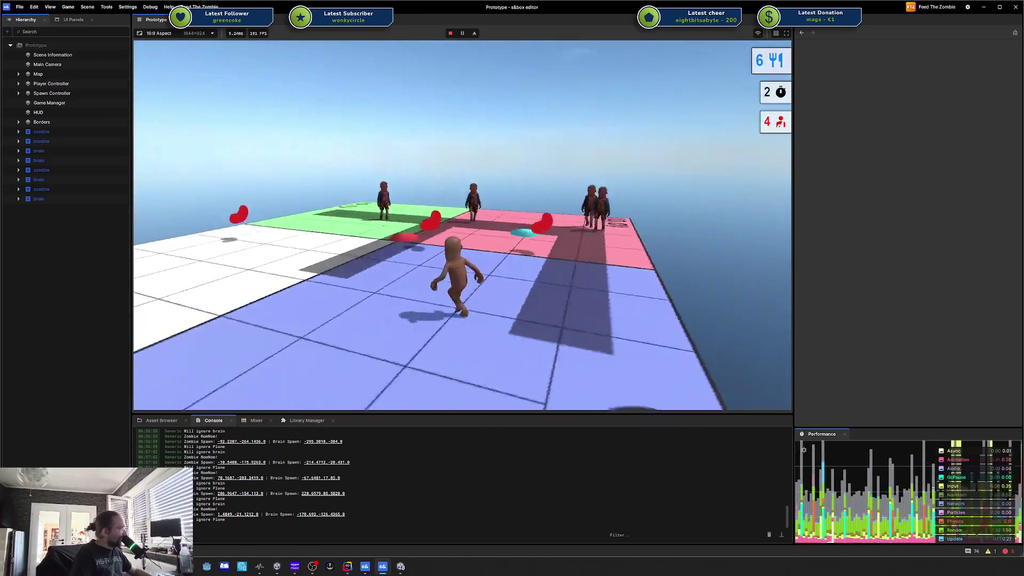
key(a)
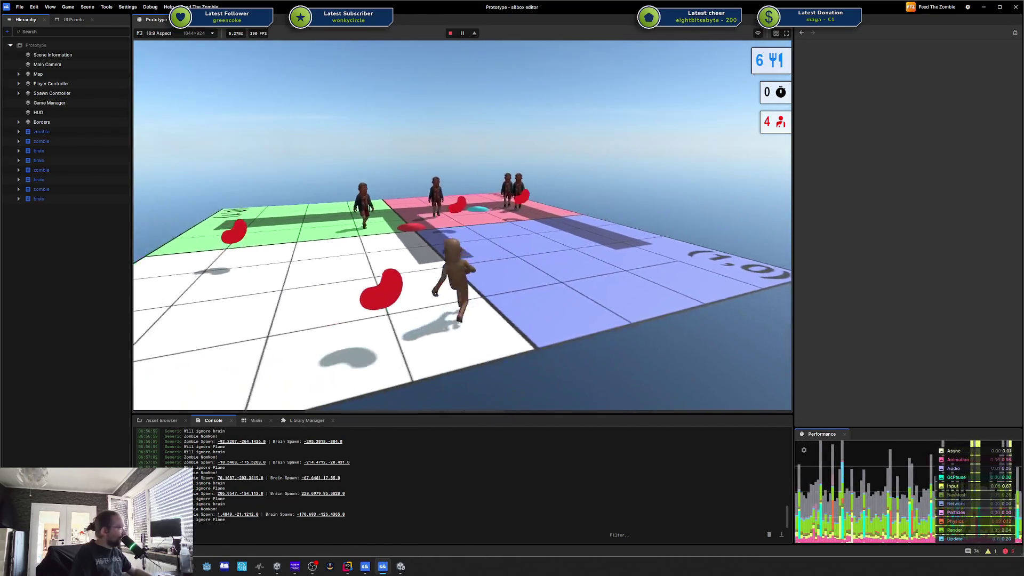
key(w)
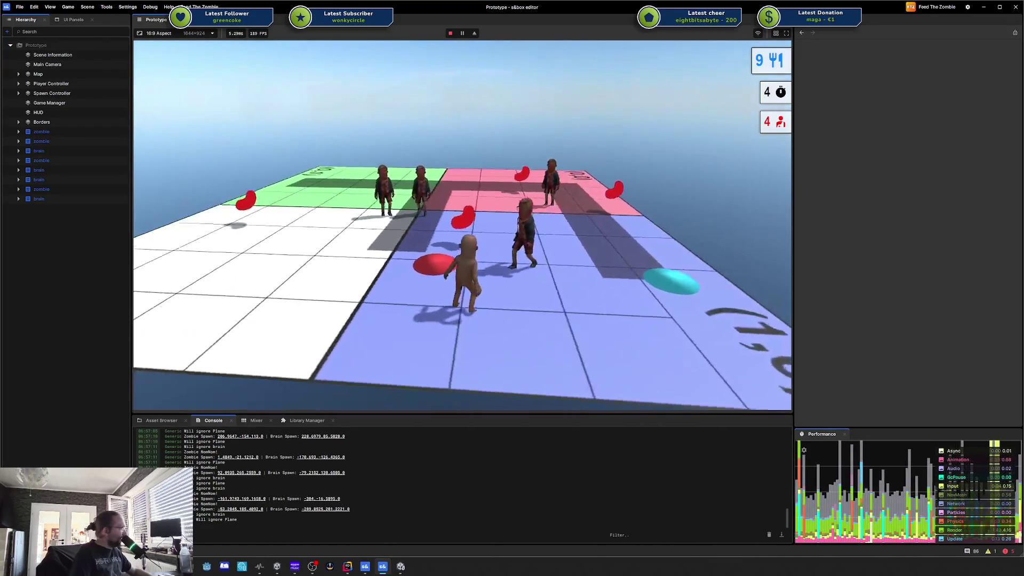
key(w)
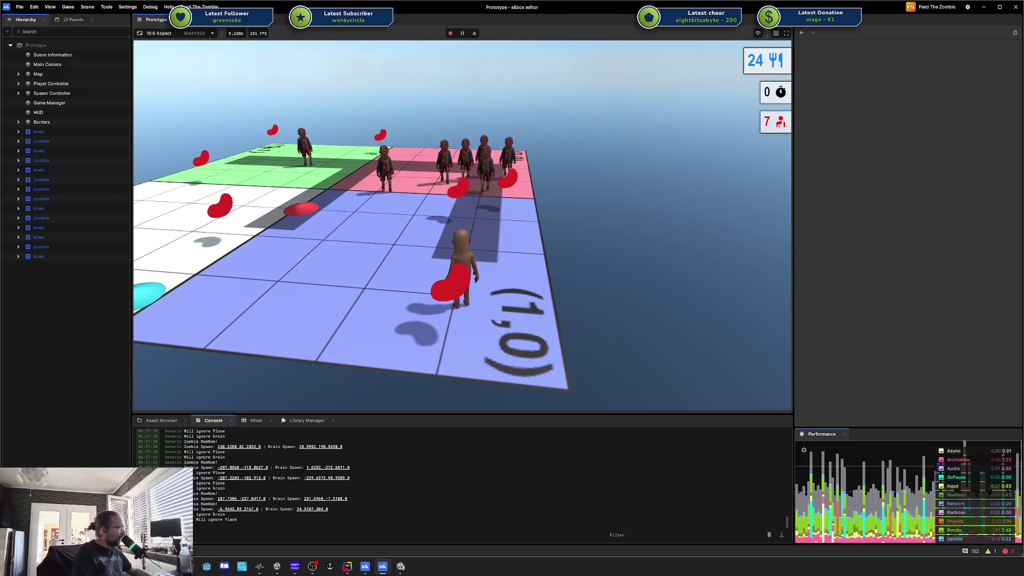
key(w)
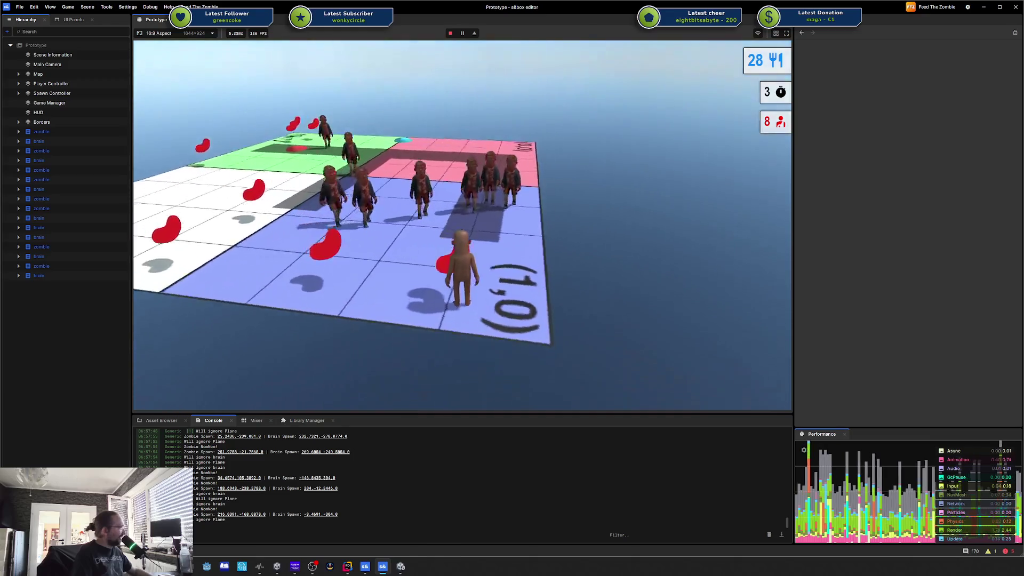
Step: Pause the game with Escape, leave the play test, and refocus the editor window
key(w)
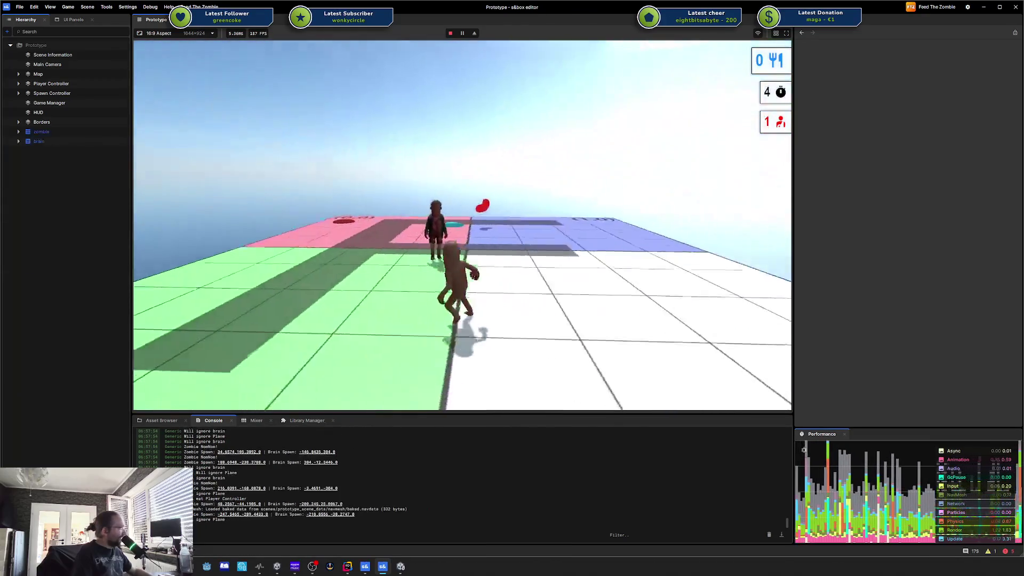
key(Escape)
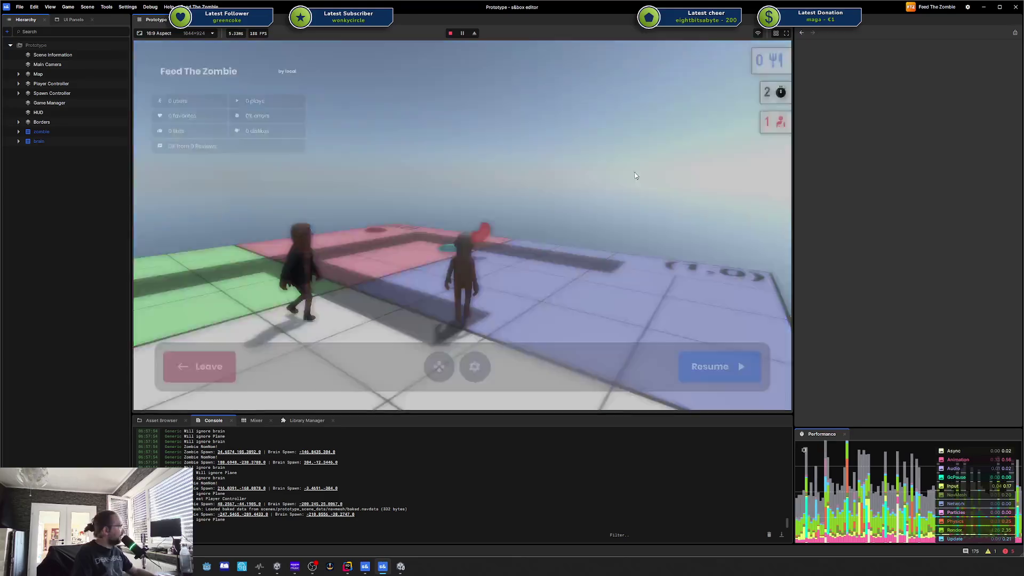
click(203, 366)
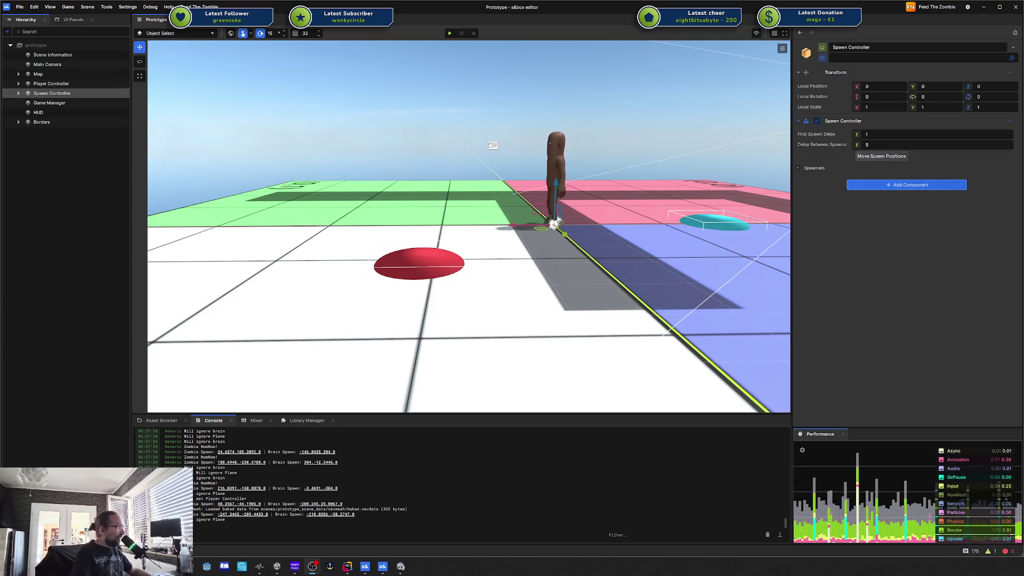
click(945, 276)
Step: Orbit the view around the zombie and red disc, then bring Rider to the front
key(alt+Tab)
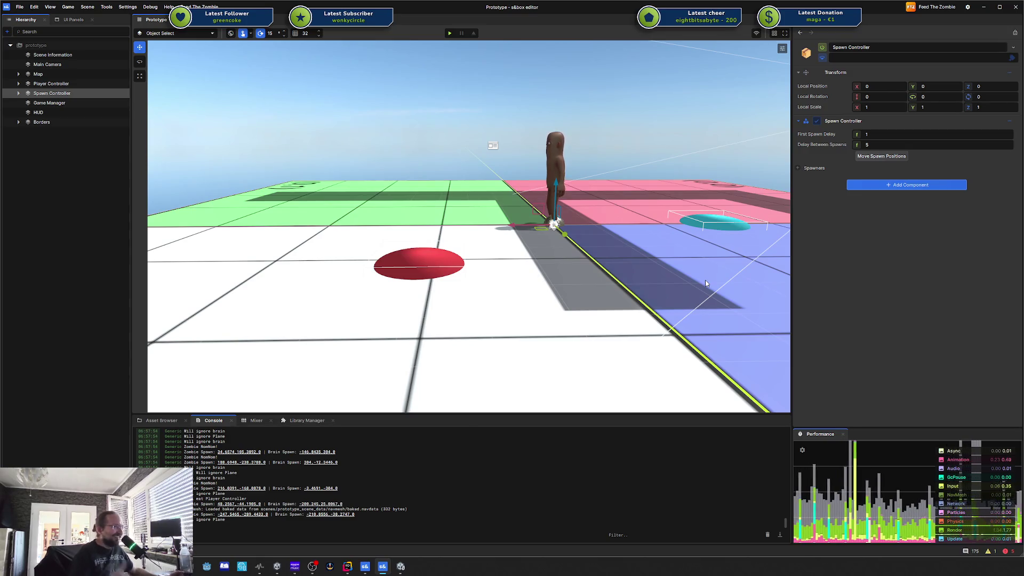
mouse_move(629, 251)
mouse_down()
mouse_move(661, 224)
mouse_move(568, 192)
mouse_move(688, 206)
mouse_move(722, 226)
mouse_move(710, 225)
mouse_up()
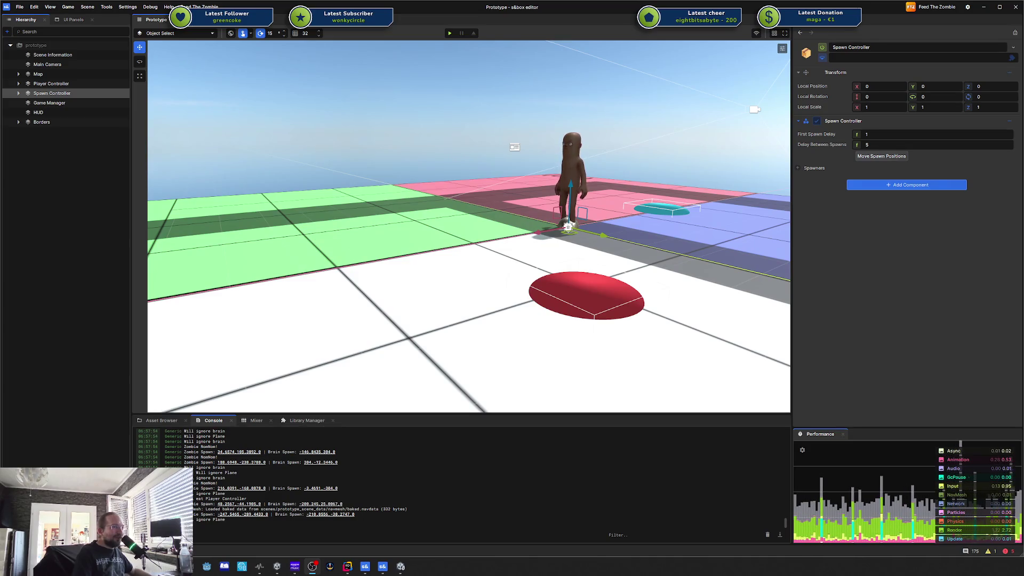
mouse_move(663, 262)
mouse_down()
mouse_move(561, 246)
mouse_move(626, 239)
mouse_up()
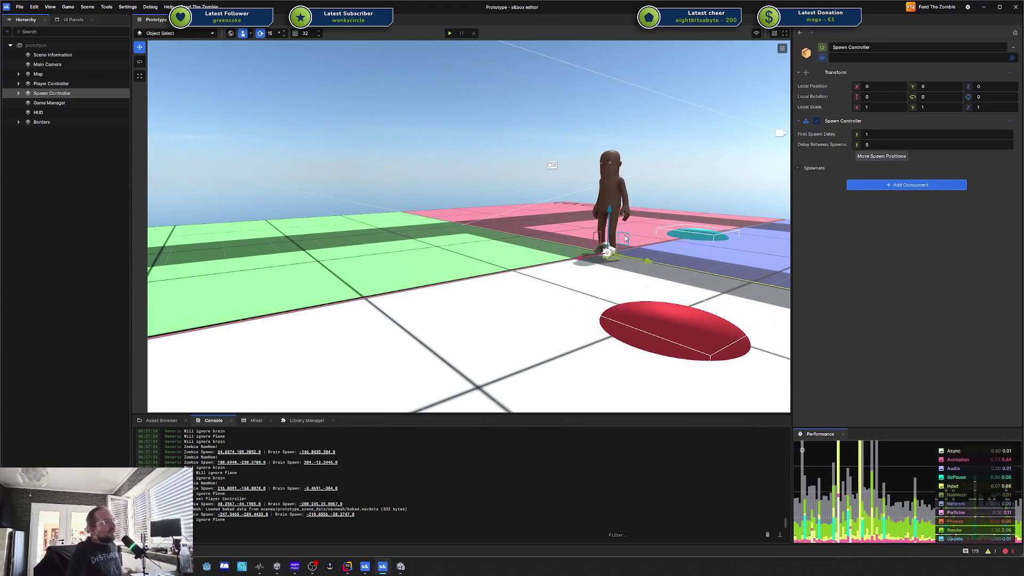
click(348, 567)
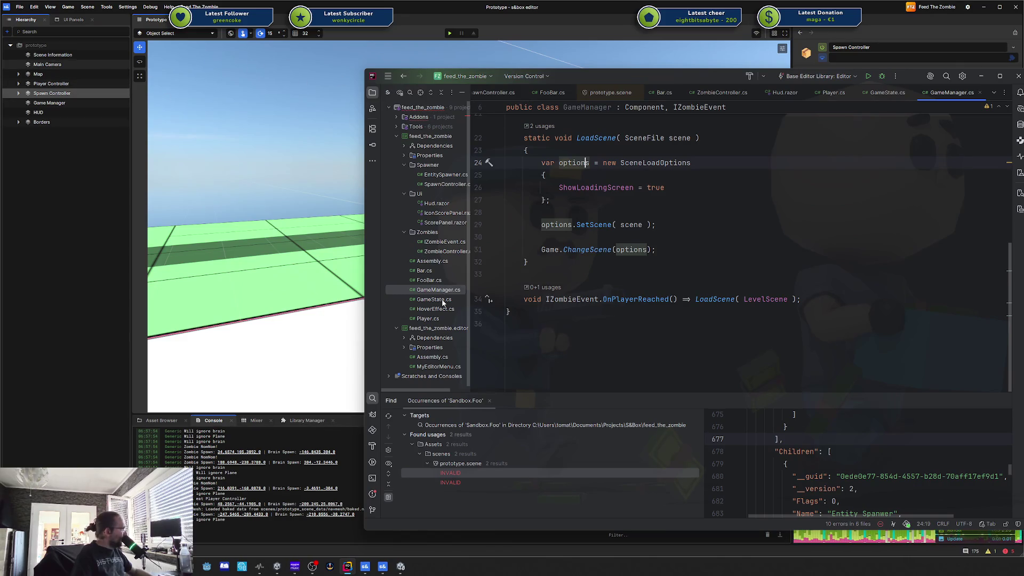
double_click(434, 299)
click(774, 132)
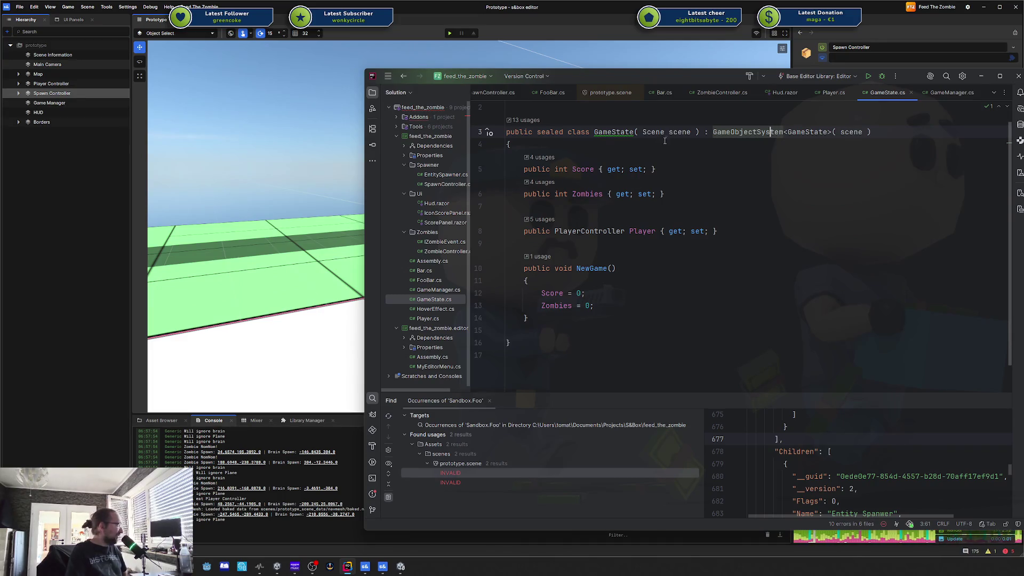
double_click(741, 134)
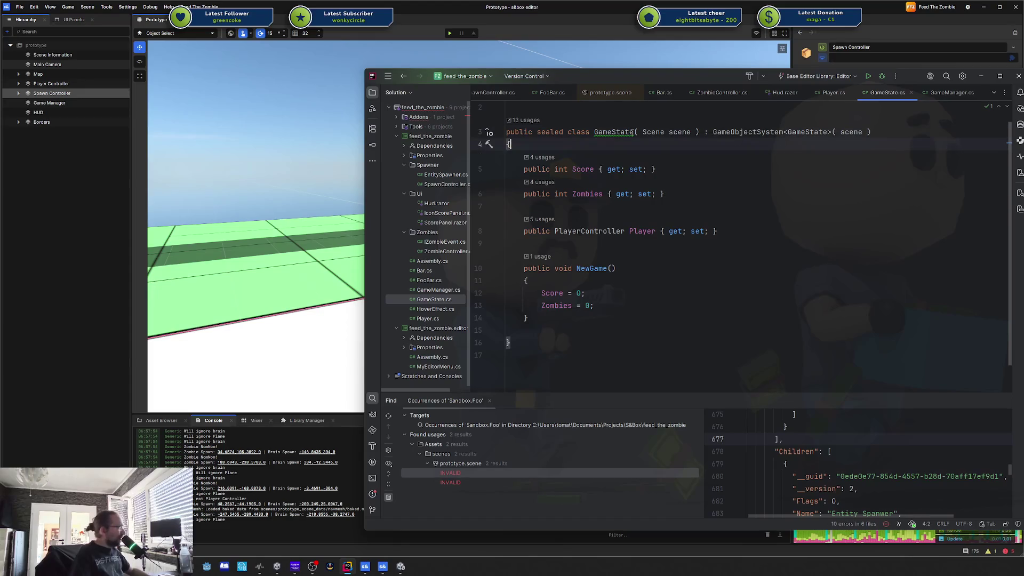
double_click(614, 132)
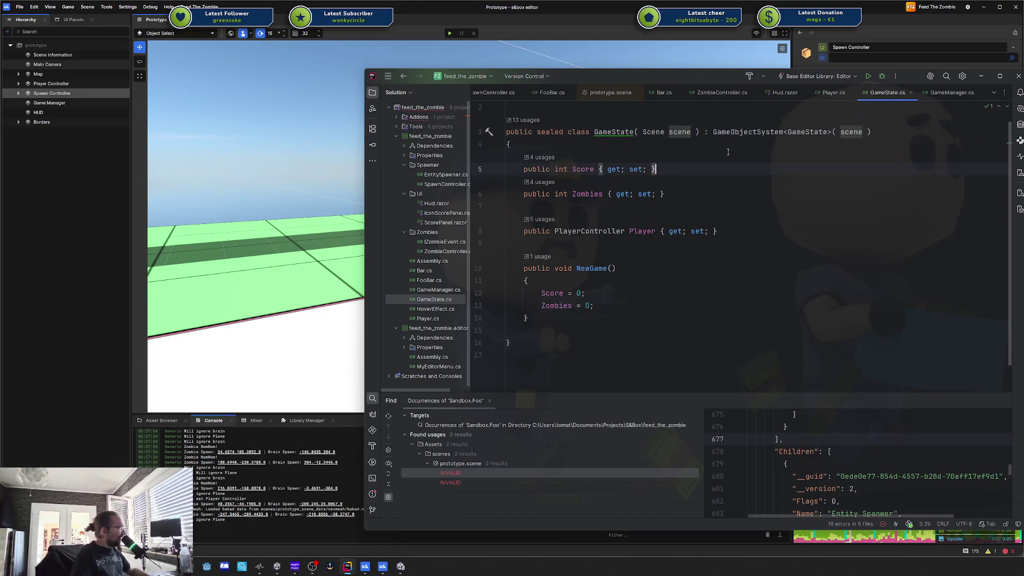
double_click(729, 132)
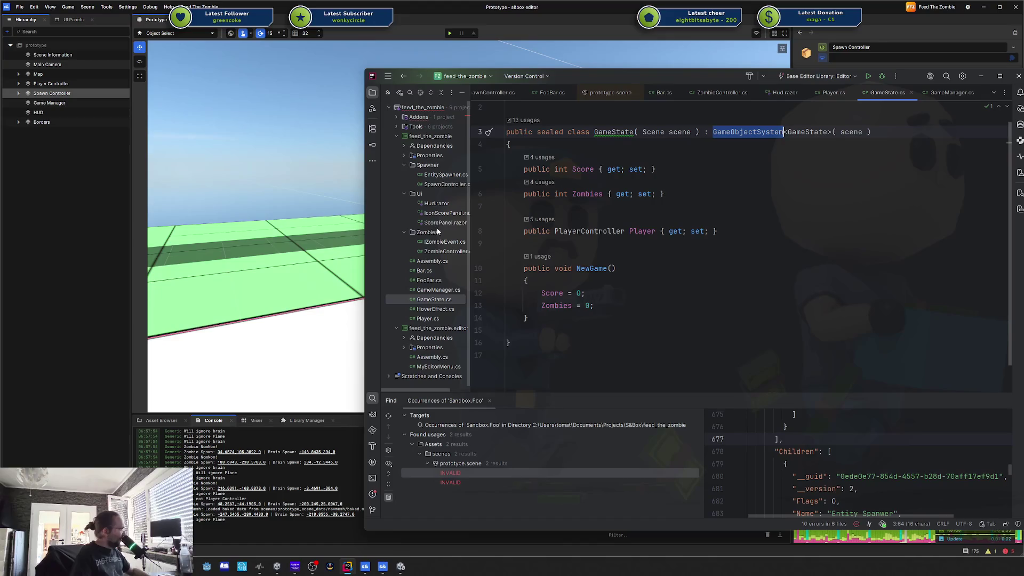
double_click(438, 290)
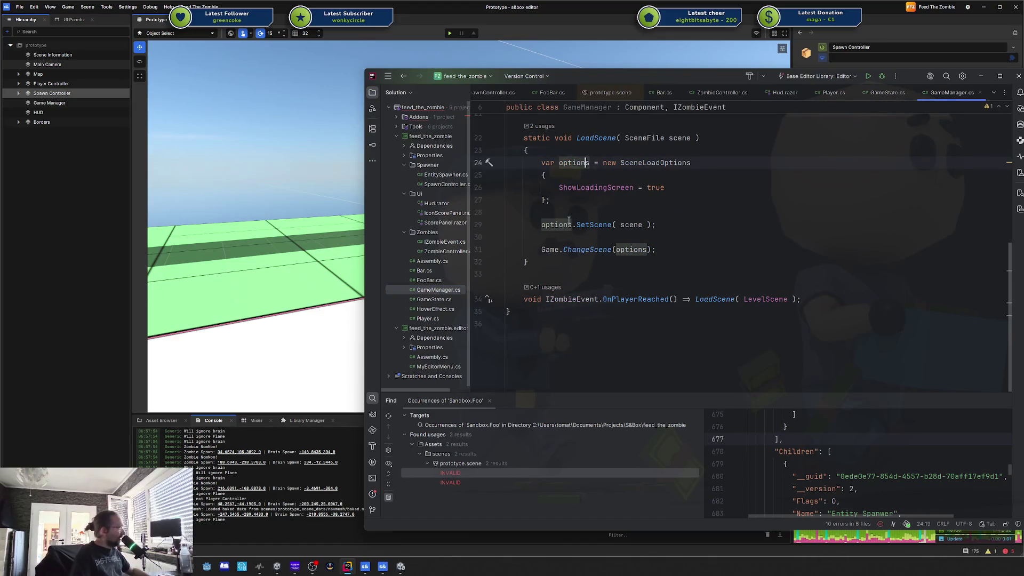
click(595, 174)
click(569, 227)
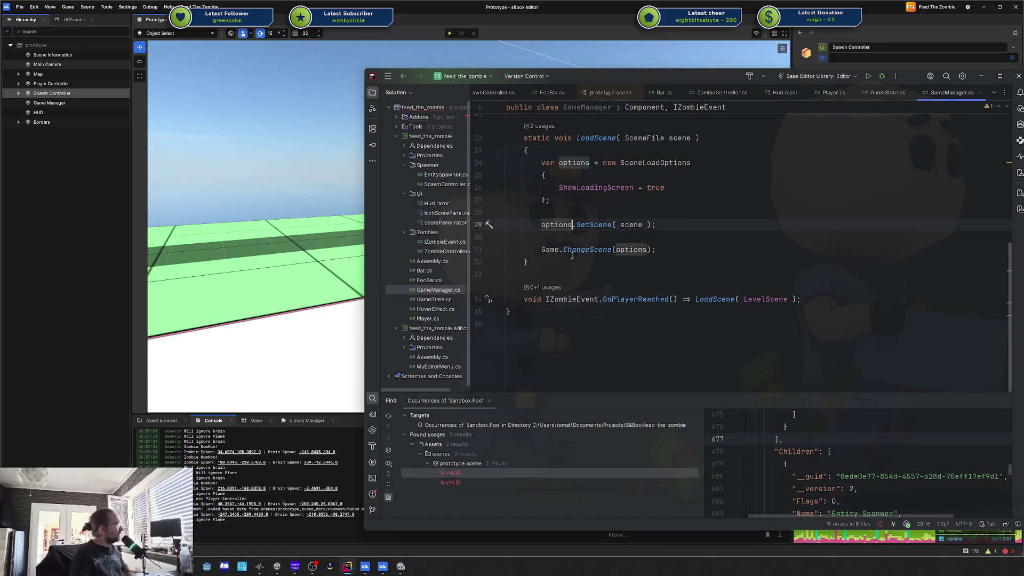
scroll(592, 226, up, 5)
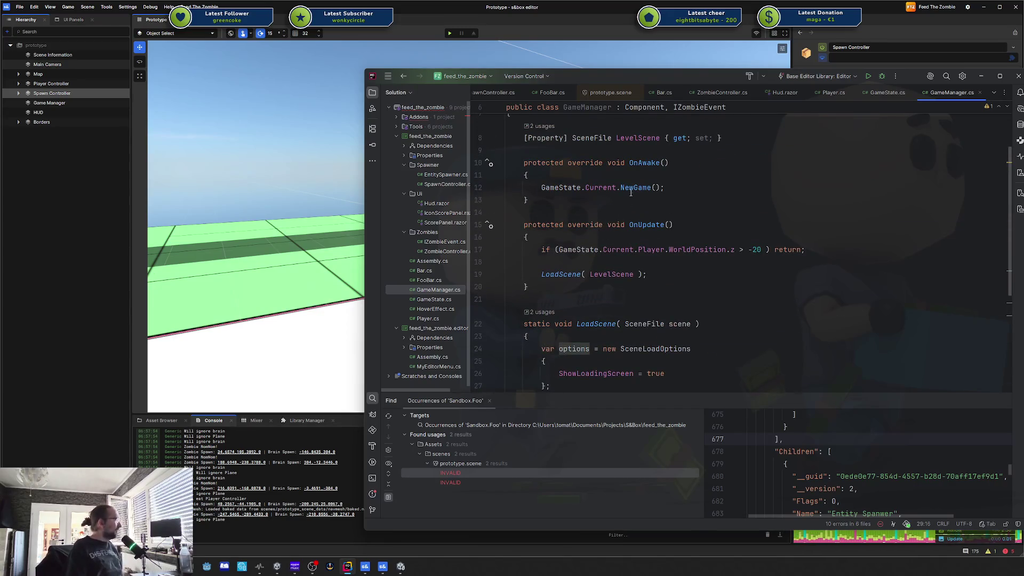
click(559, 190)
click(600, 187)
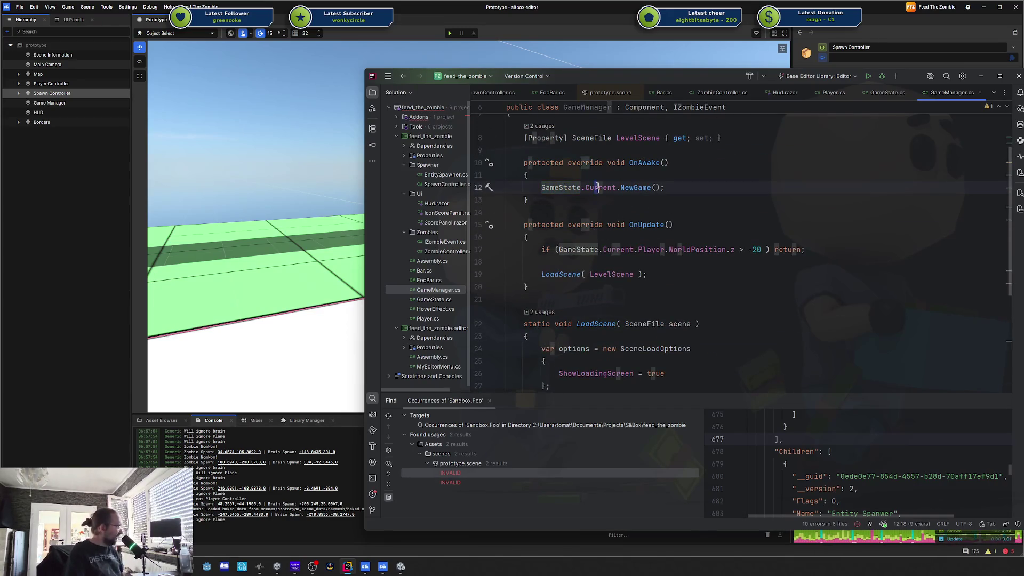
double_click(636, 187)
scroll(640, 187, down, 5)
click(510, 311)
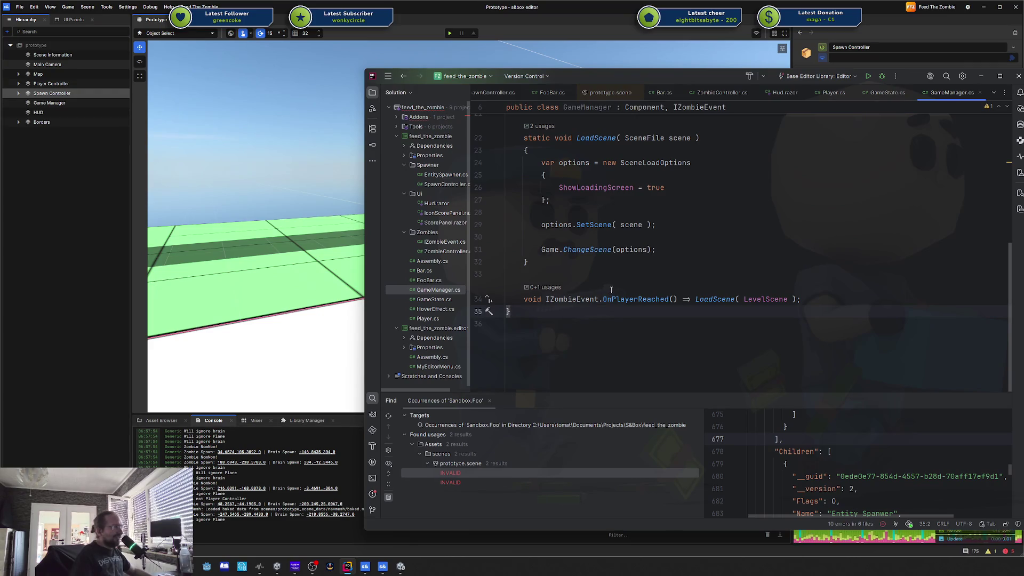
scroll(612, 287, up, 6)
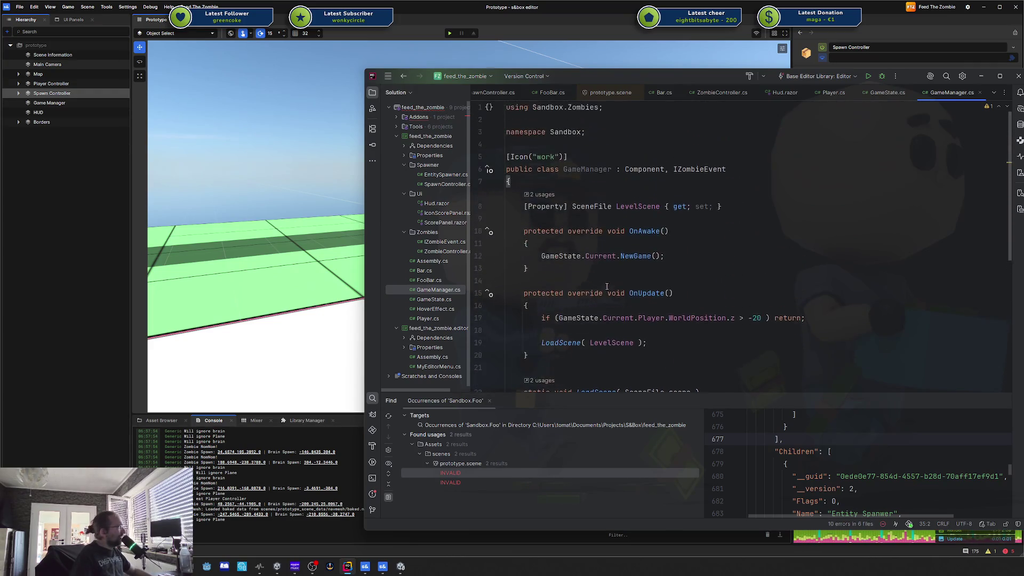
scroll(623, 263, down, 3)
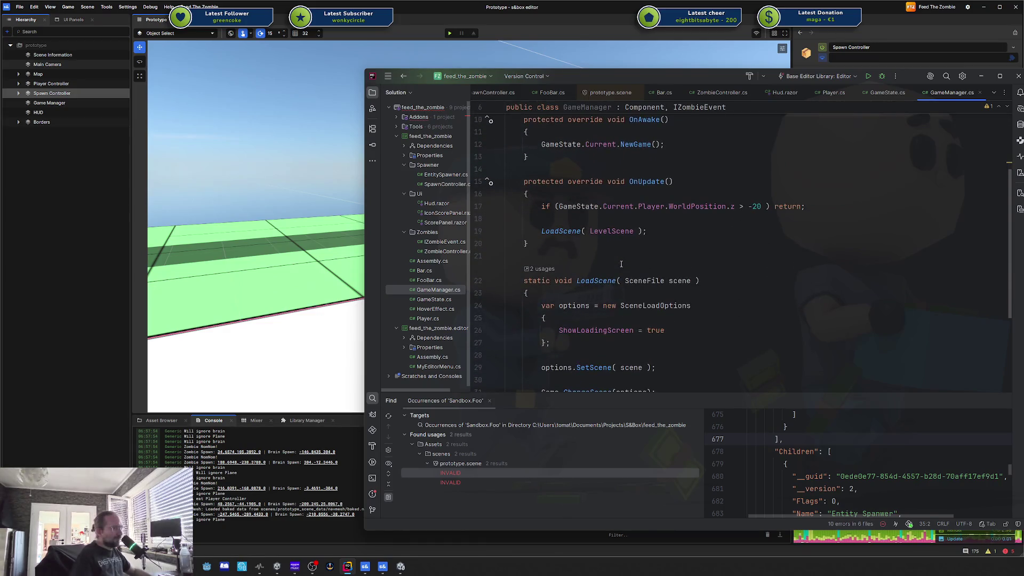
scroll(549, 257, down, 4)
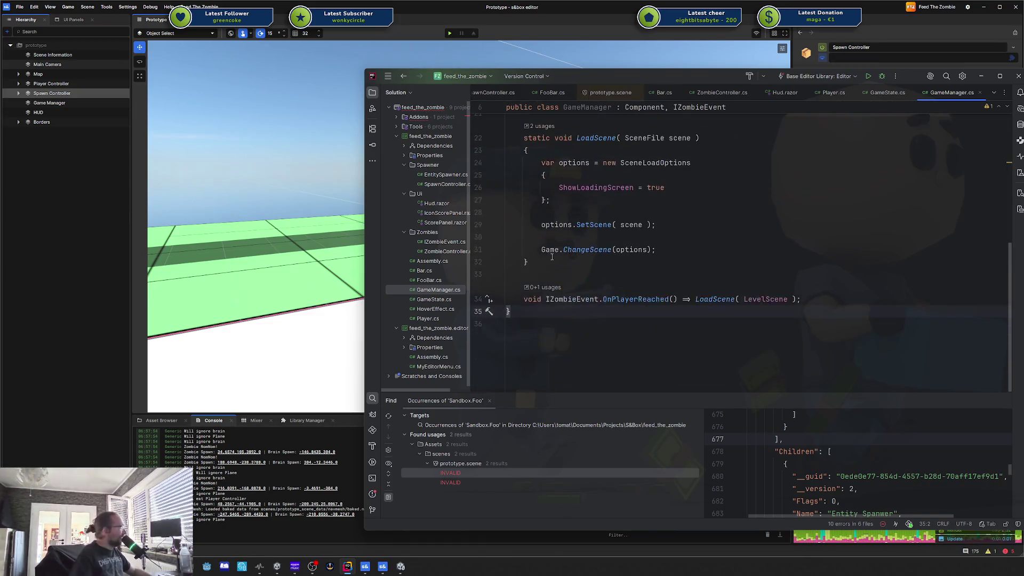
double_click(445, 242)
Step: Inspect the IZombieEvent : ISceneEvent<IZombieEvent> declaration and its two event methods
click(588, 181)
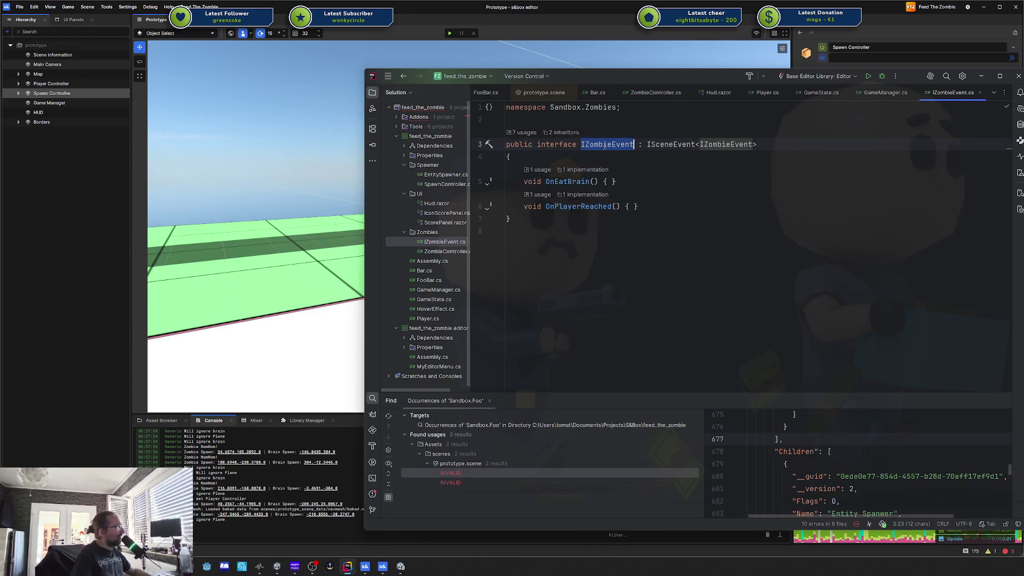
double_click(649, 148)
shift+click(769, 147)
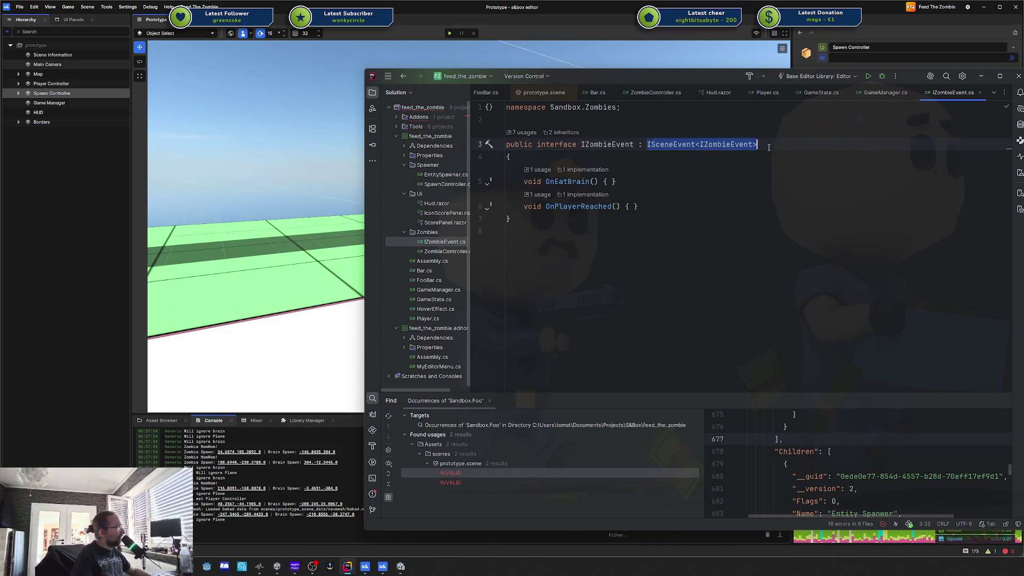
click(658, 146)
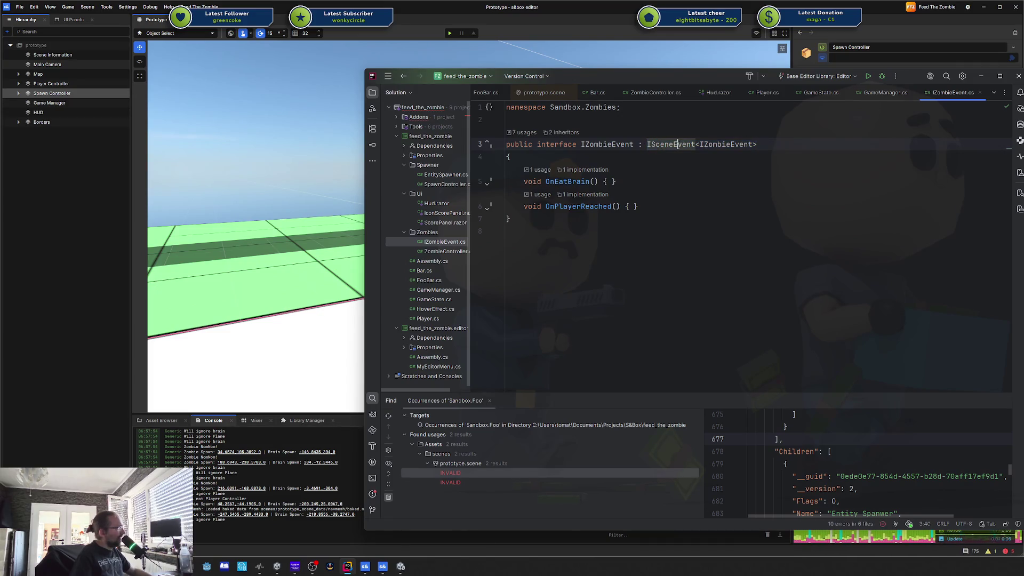
double_click(725, 145)
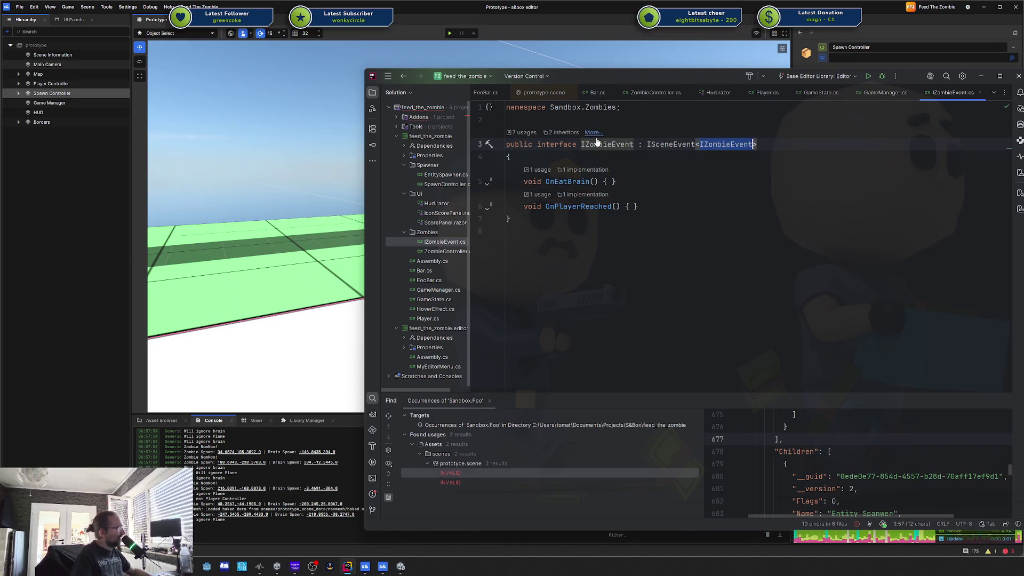
drag(507, 182, 638, 206)
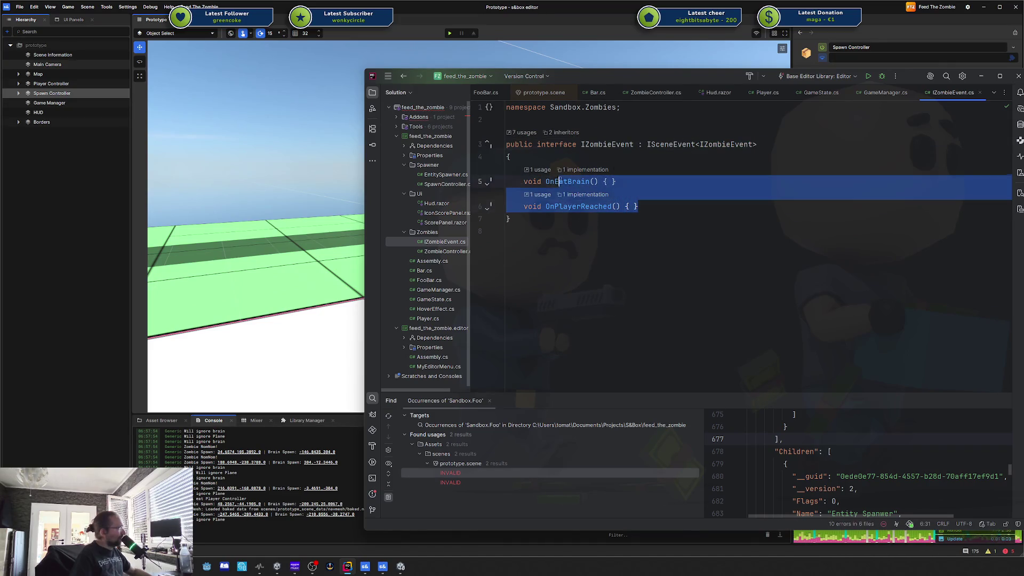
click(568, 230)
Step: Add a public class UseIt below the interface with its opening brace
key(Return)
text(public class UseIt)
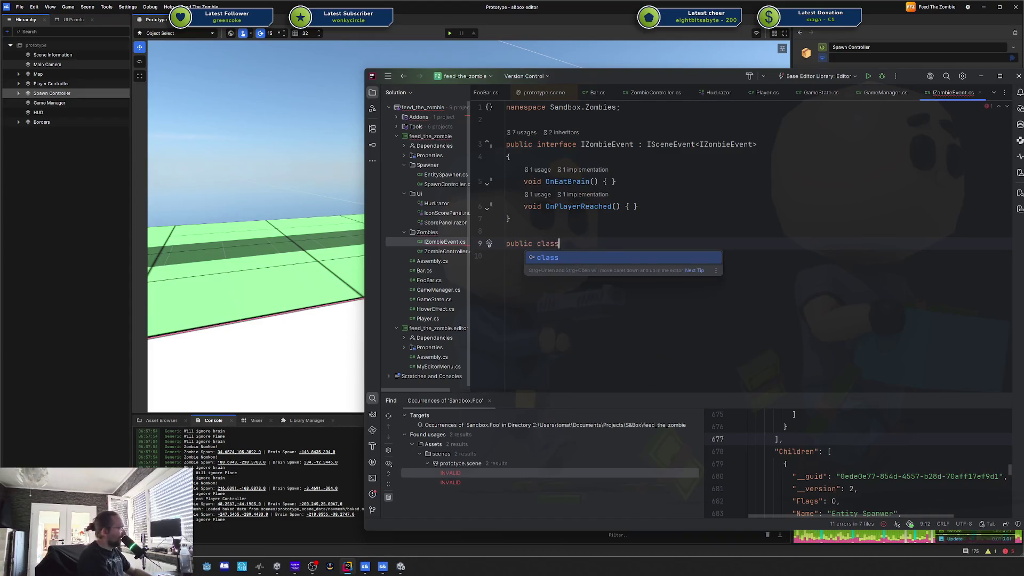
key(Return)
text({)
key(Return)
Step: Declare the method public void SendEvent() with an empty body
text(public void )
text(SendE)
text(vvvvvvvvvvvvvvvvvvvv)
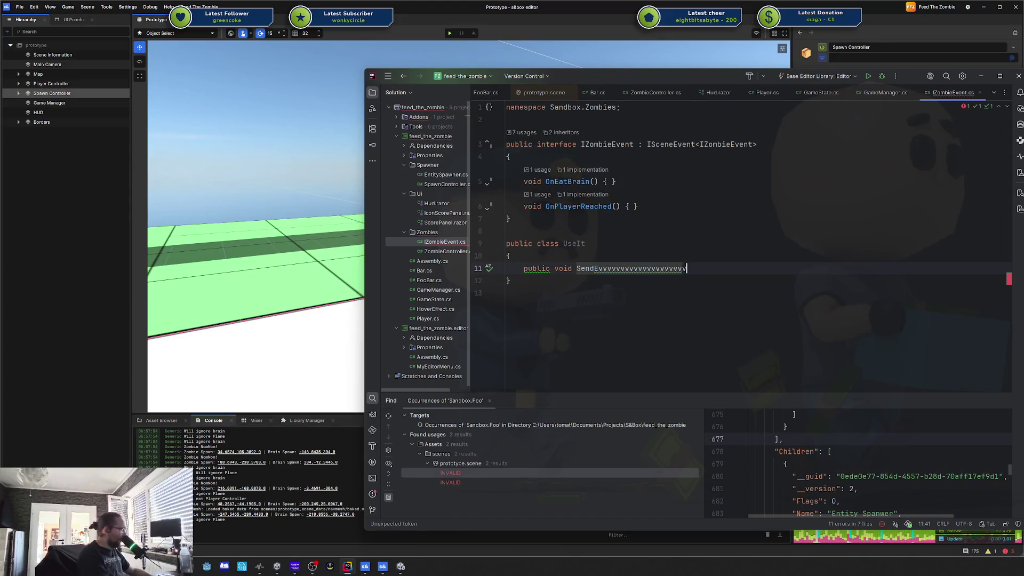
key(ctrl+shift+Left)
key(BackSpace)
text(Send)
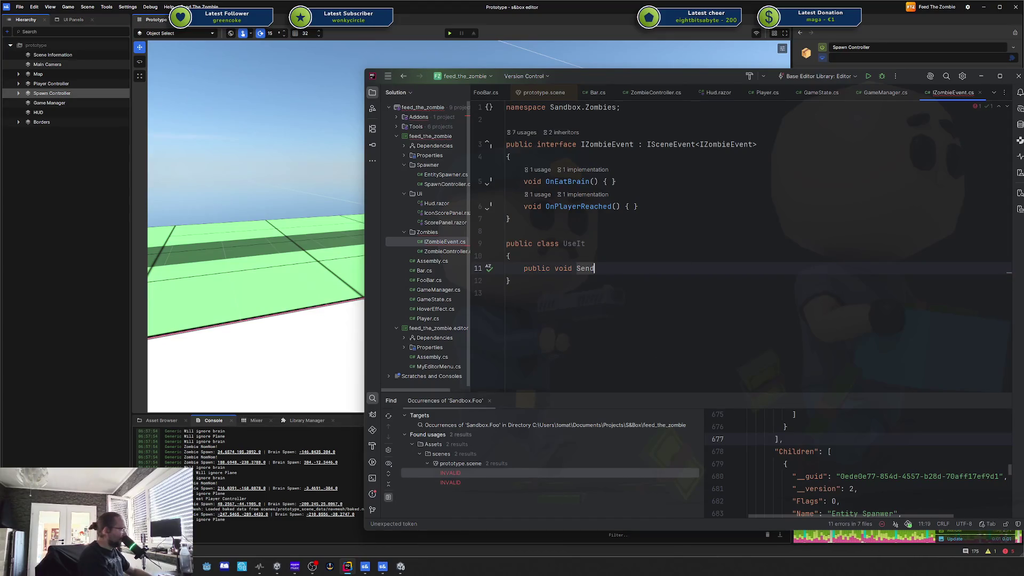
text(Event)
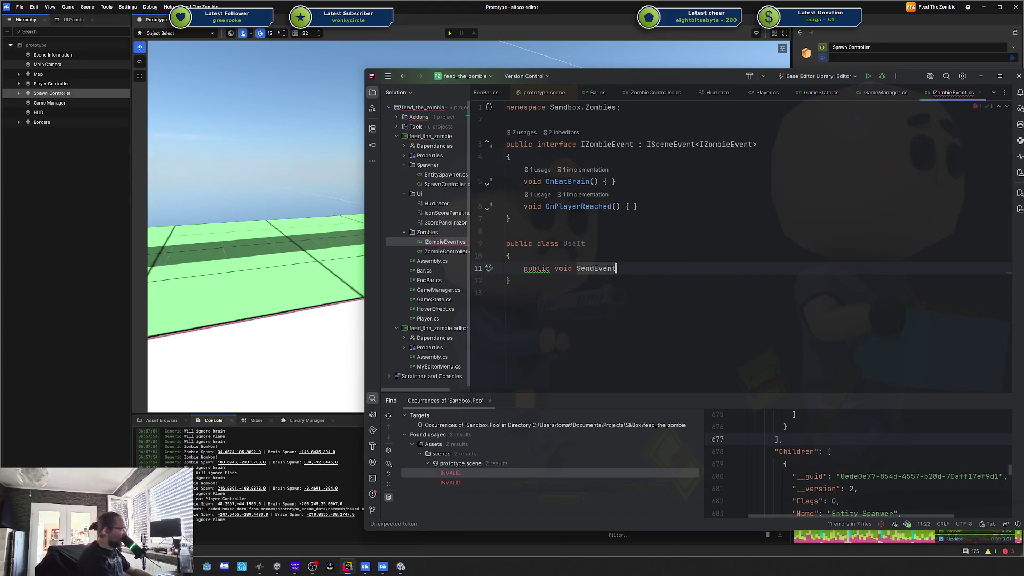
text(() {)
key(Return)
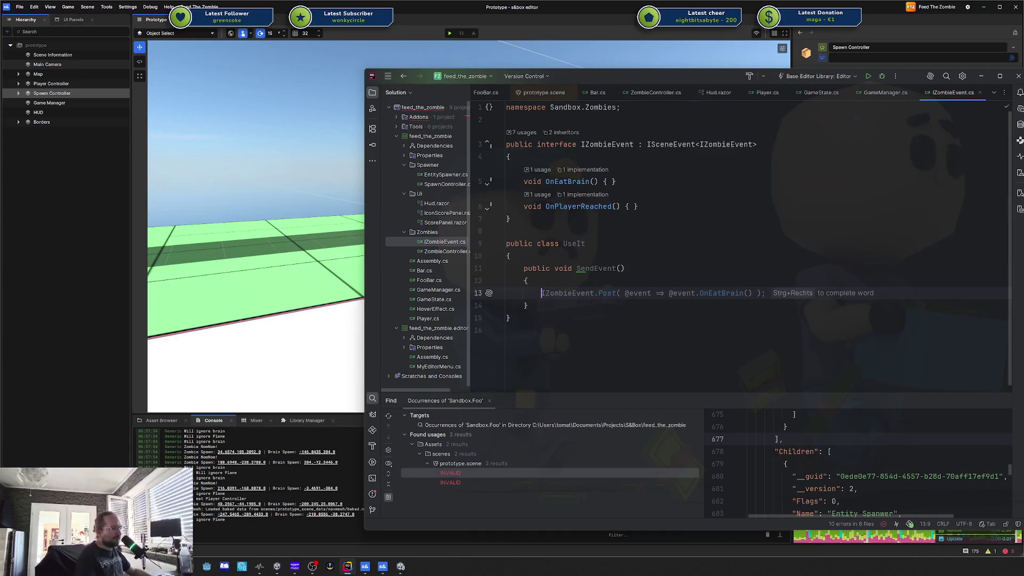
text(vvvv)
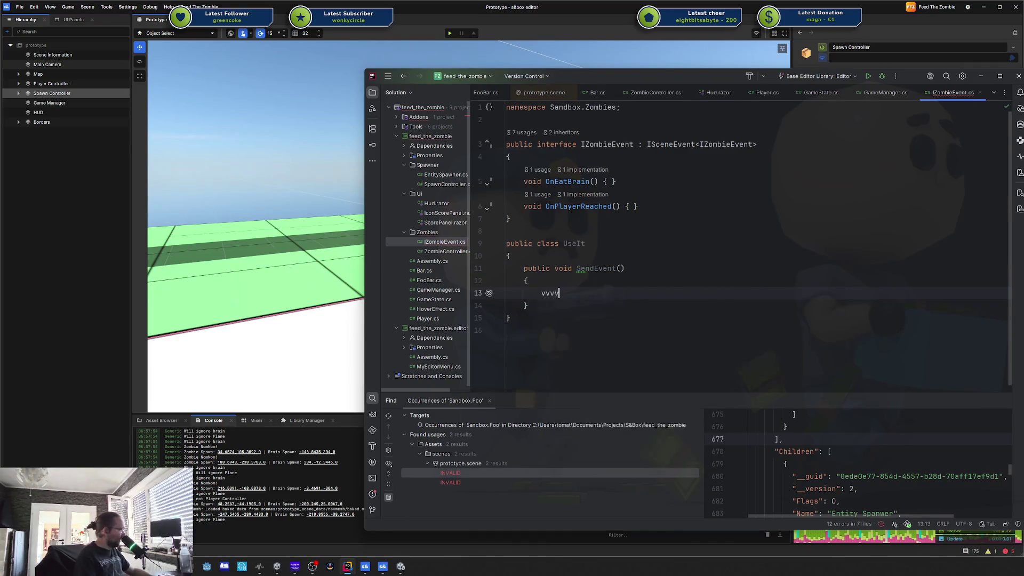
key(BackSpace)
key(BackSpace)
key(BackSpace)
text(IZombieEvent.Post()
key(Tab)
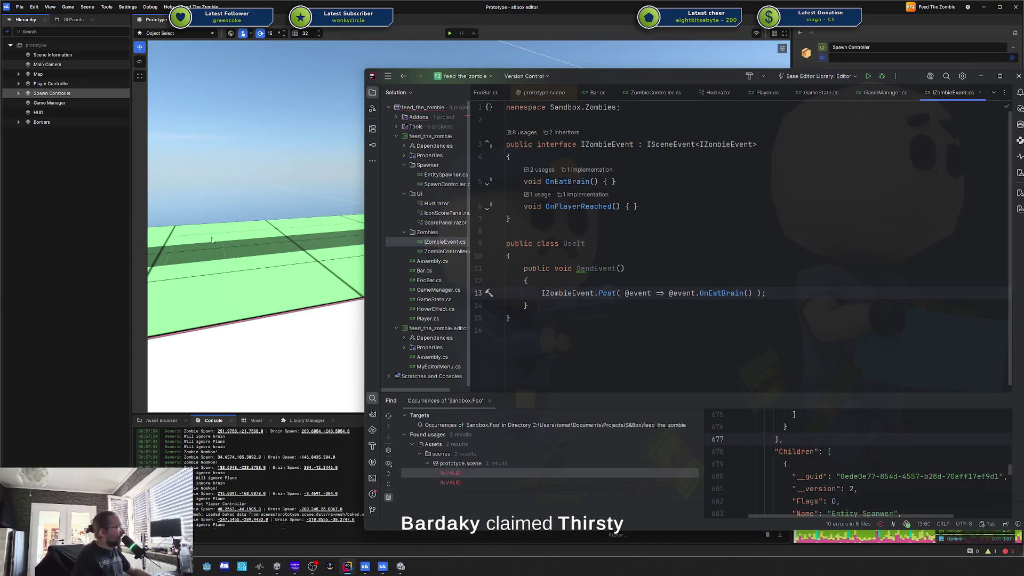
Step: Check OnEatBrain's usages, then make the UseIt class implement IZombieEvent
click(713, 293)
double_click(550, 181)
click(593, 245)
text(: )
text(Imp)
key(BackSpace)
key(BackSpace)
key(BackSpace)
text(IZo)
key(Return)
Step: Generate an OnEatBrain() implementation stub in UseIt below SendEvent via Alt+Insert's Implement members
key(Down)
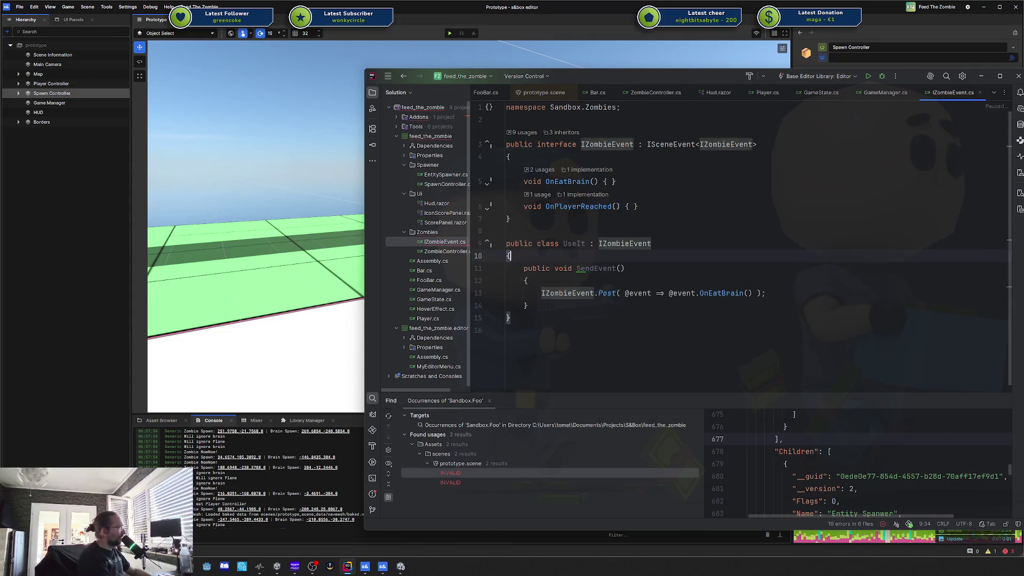
click(528, 306)
key(Return)
key(Return)
key(alt+Insert)
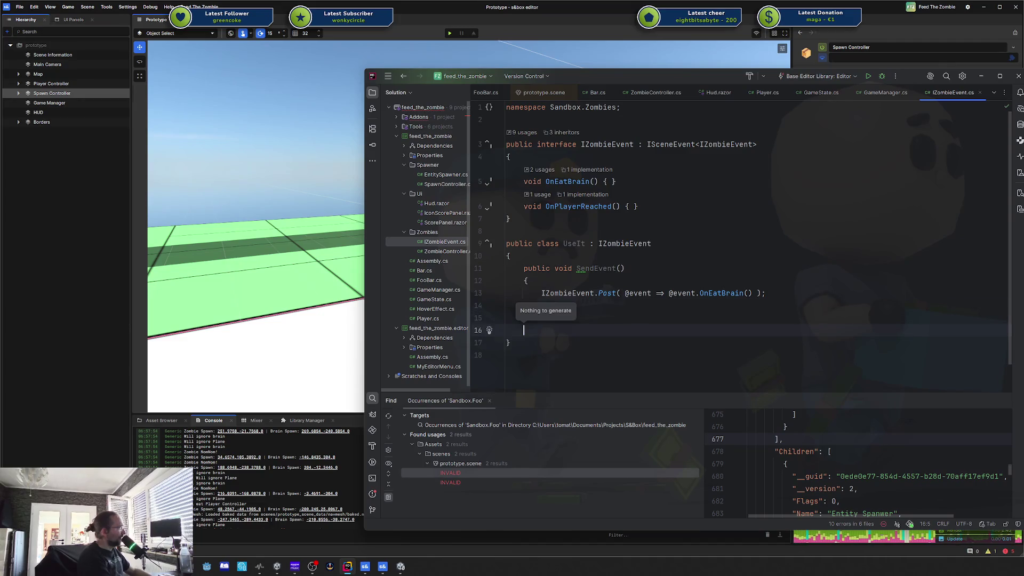
key(ctrl+o)
key(Down)
key(Down)
key(Down)
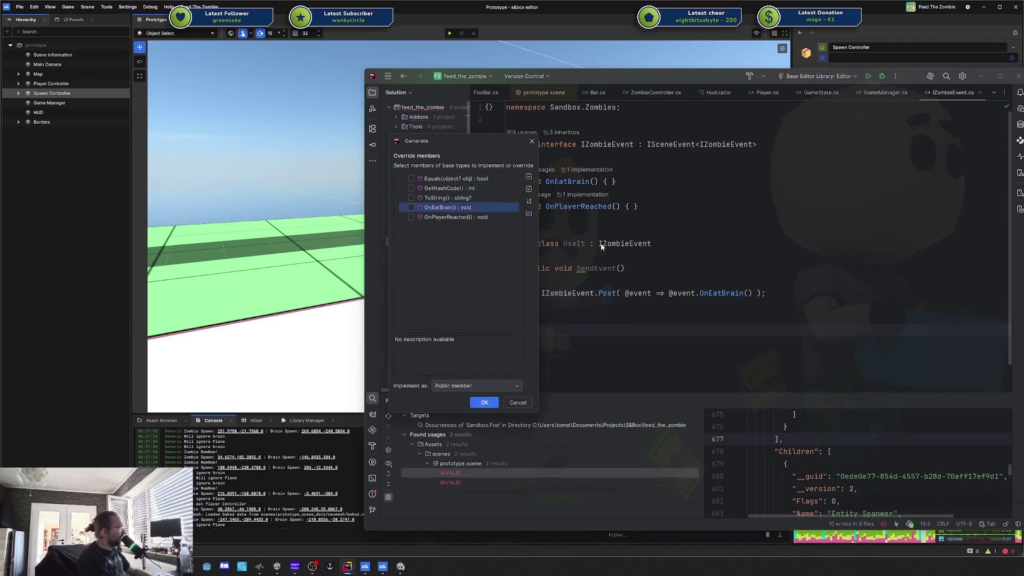
key(Return)
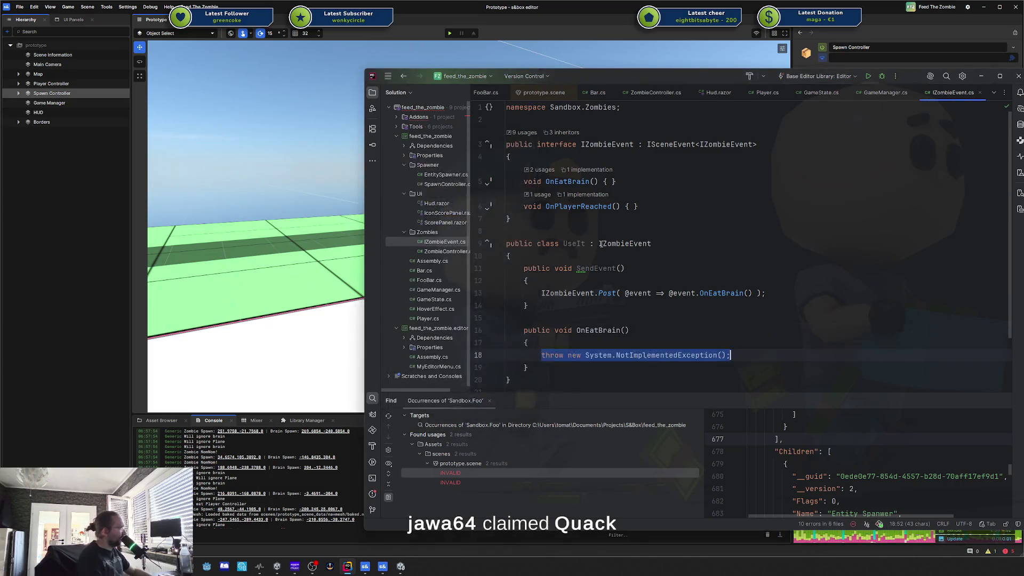
click(629, 304)
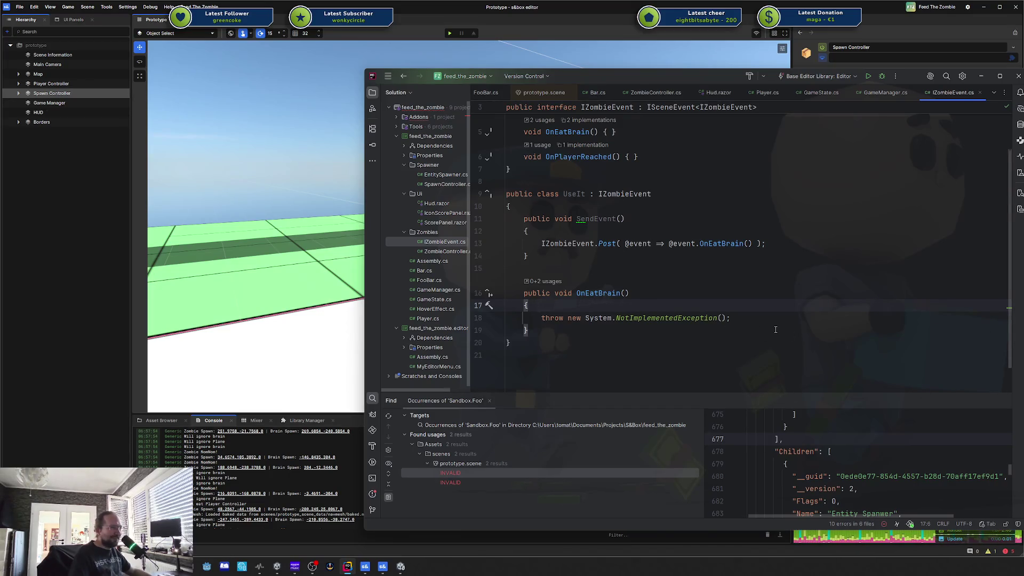
click(757, 318)
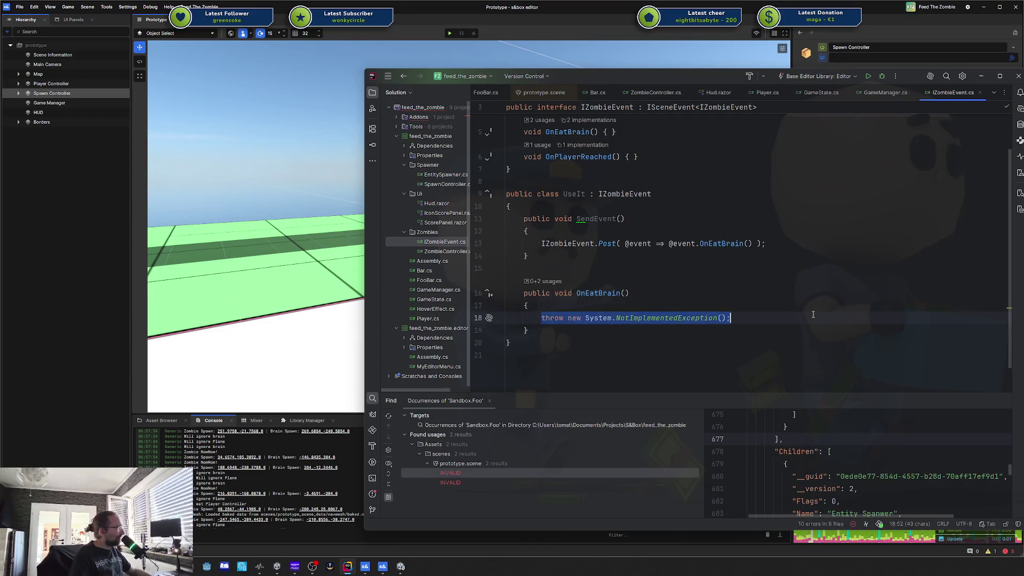
Step: Delete the placeholder NotImplementedException throw line from OnEatBrain
key(shift+Home)
key(BackSpace)
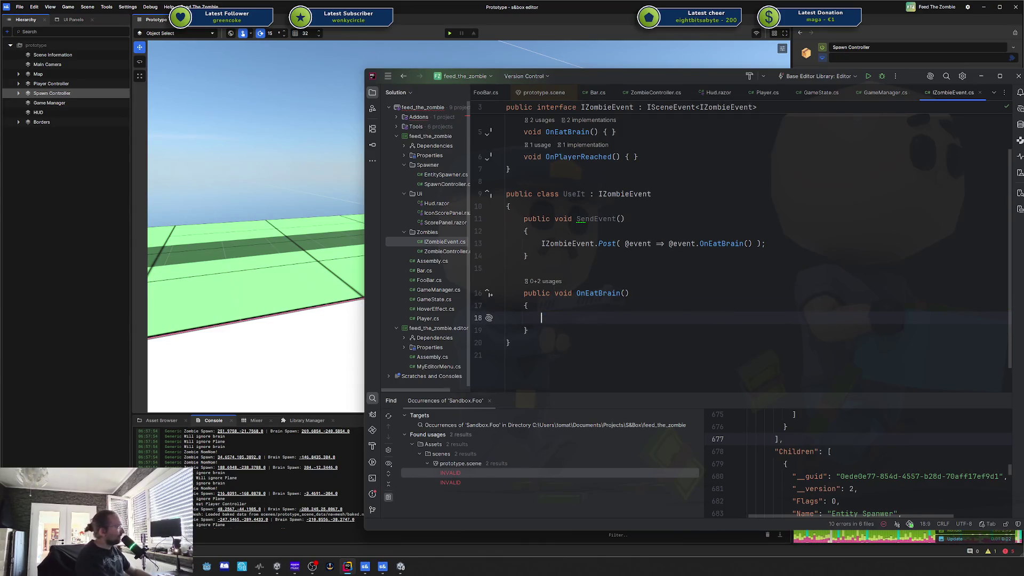
double_click(608, 291)
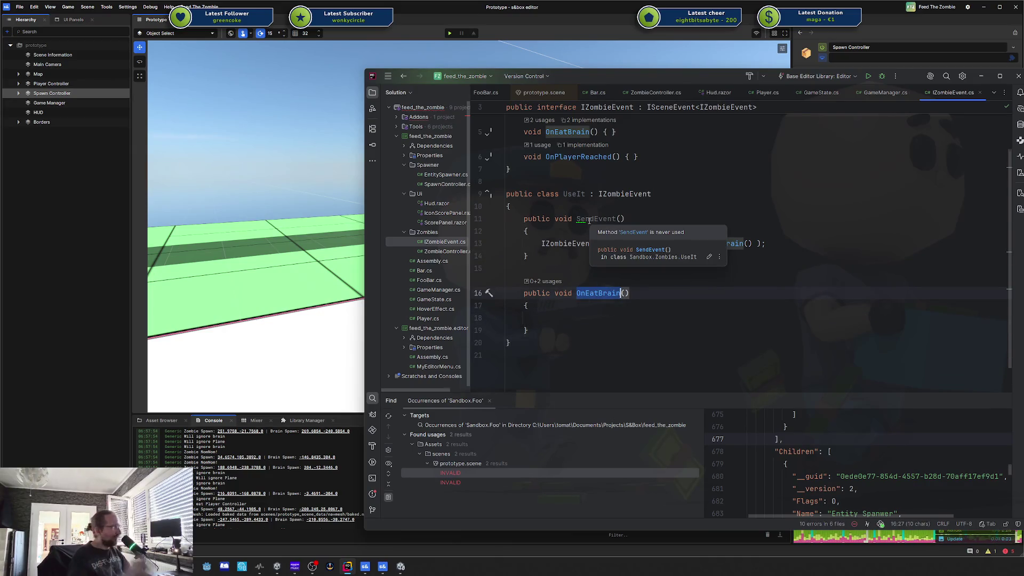
Step: Add Component.ITriggerListener as an extra base type on UseIt, then remove it again
click(644, 194)
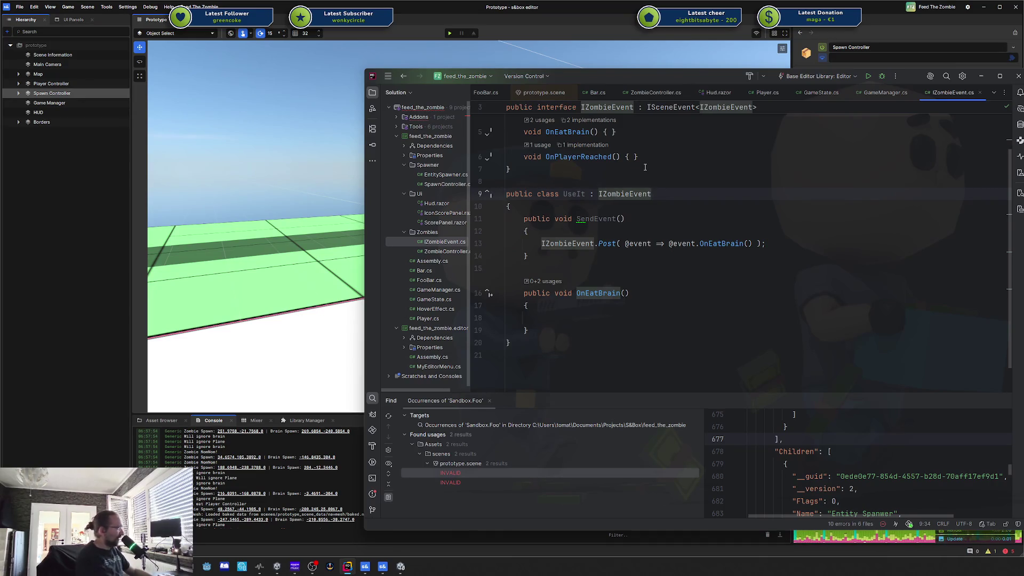
text(,Component.I)
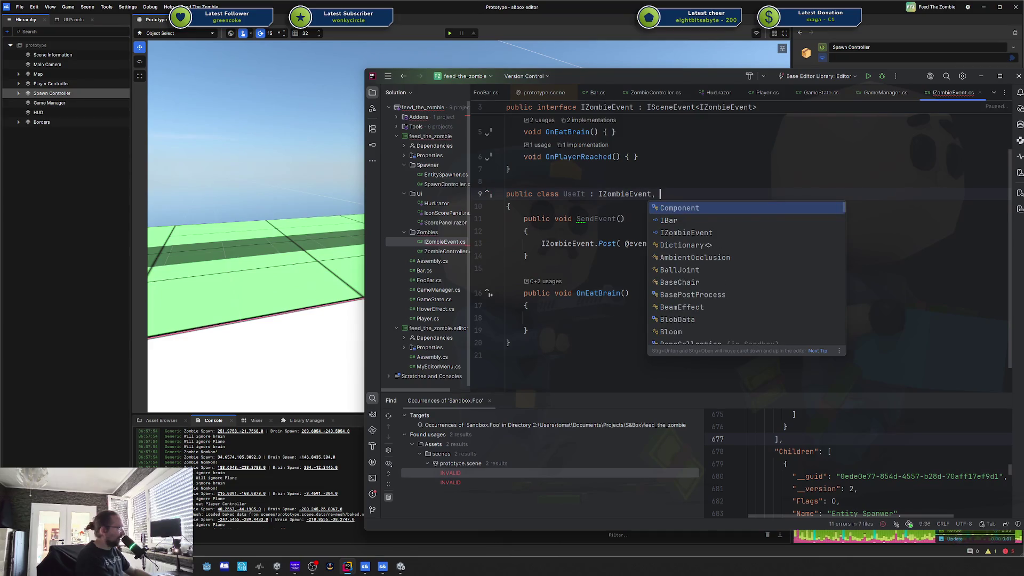
text(Trig)
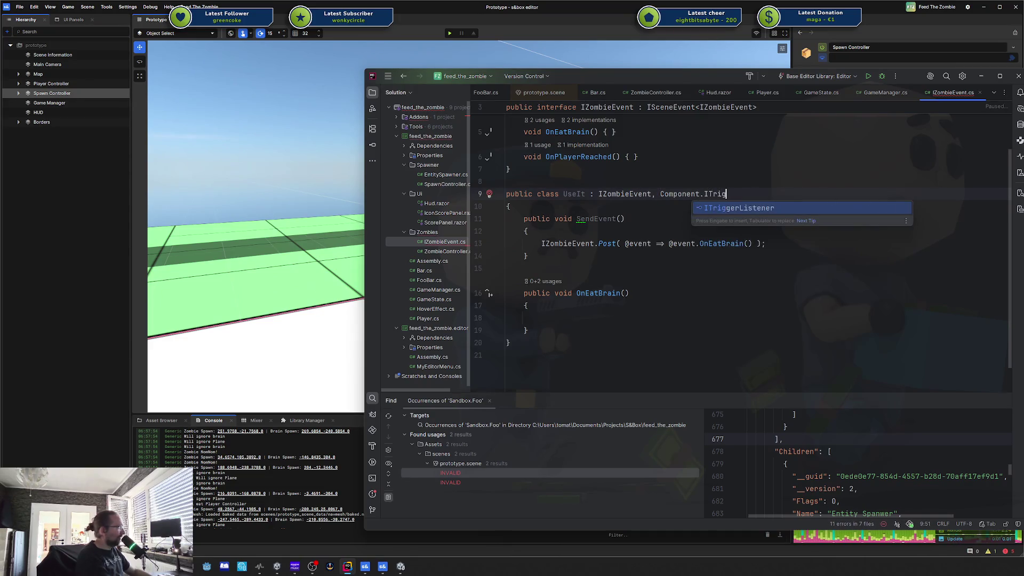
key(Return)
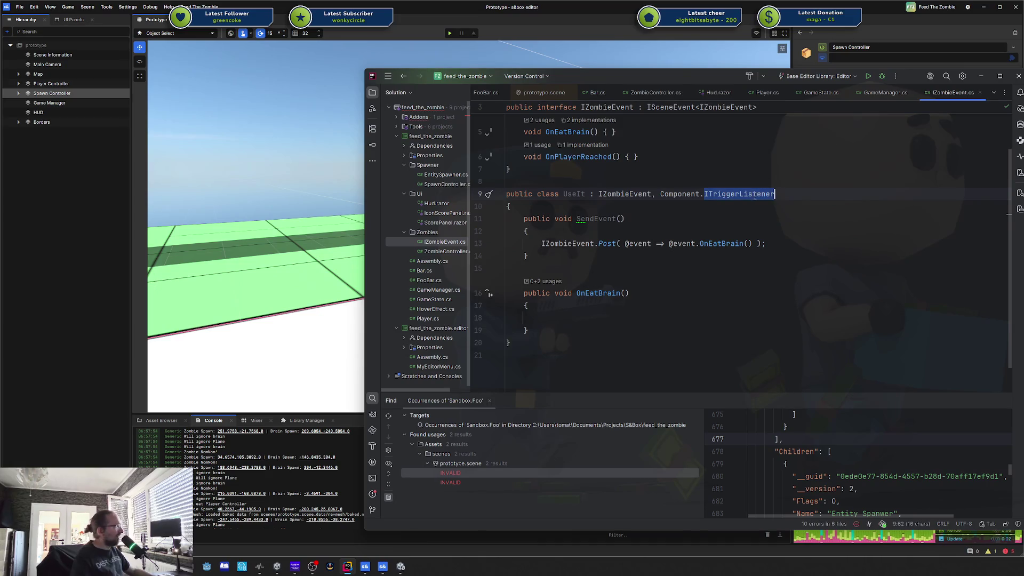
click(749, 196)
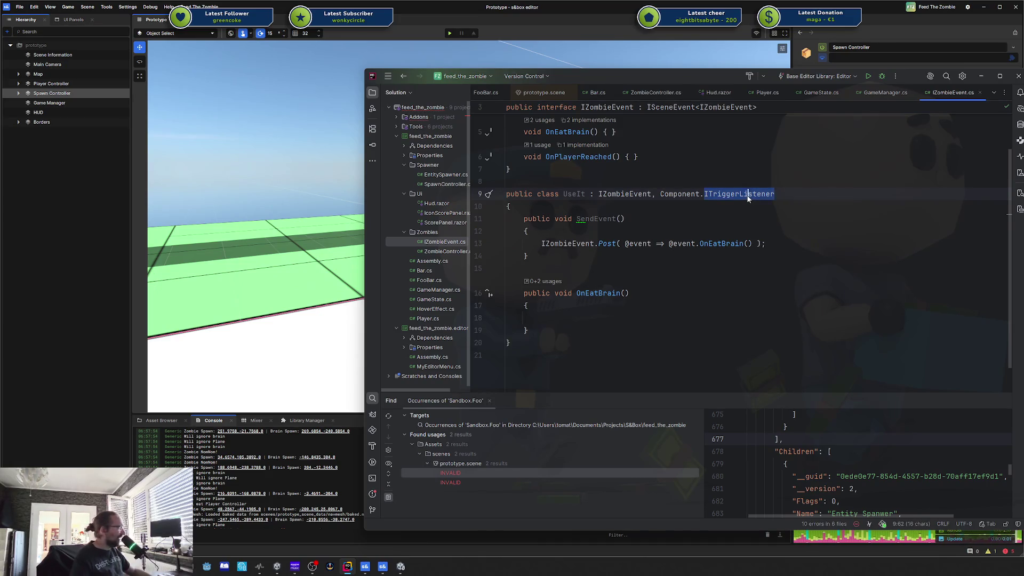
drag(703, 195, 764, 194)
key(BackSpace)
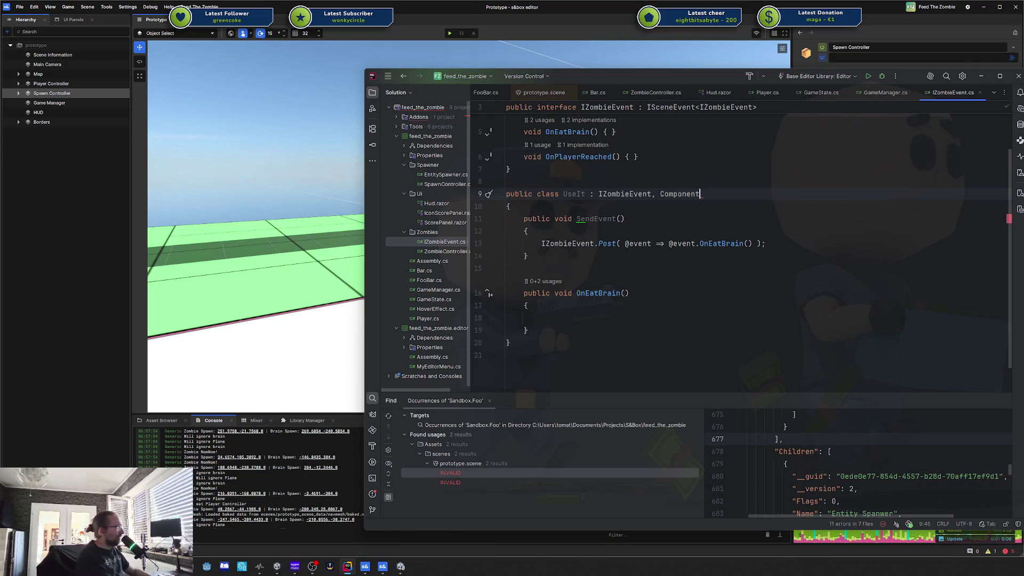
key(ctrl+BackSpace)
key(ctrl+BackSpace)
key(ctrl+BackSpace)
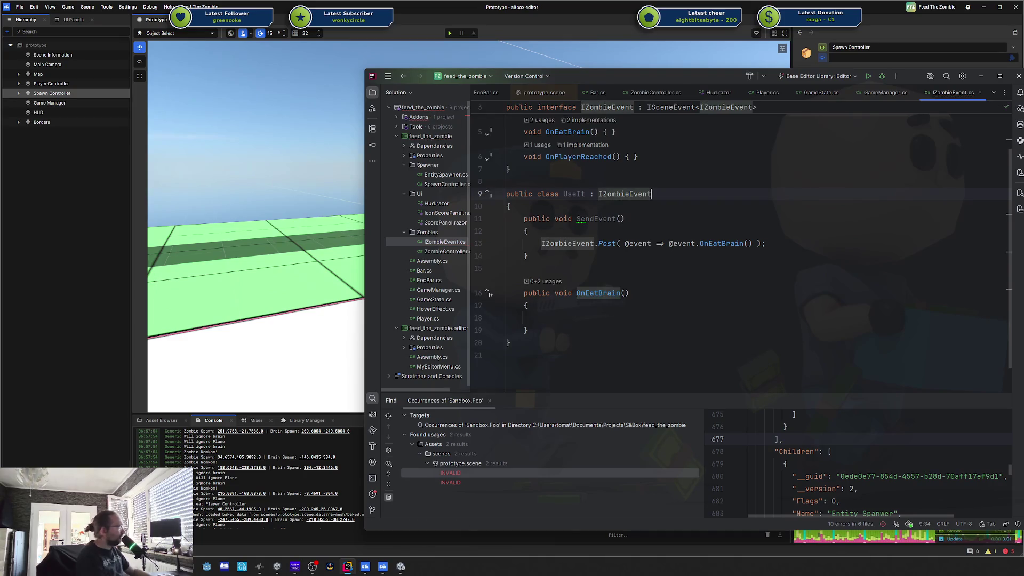
Step: Delete the entire UseIt class, leaving only the IZombieEvent interface, and return to s&box
click(749, 319)
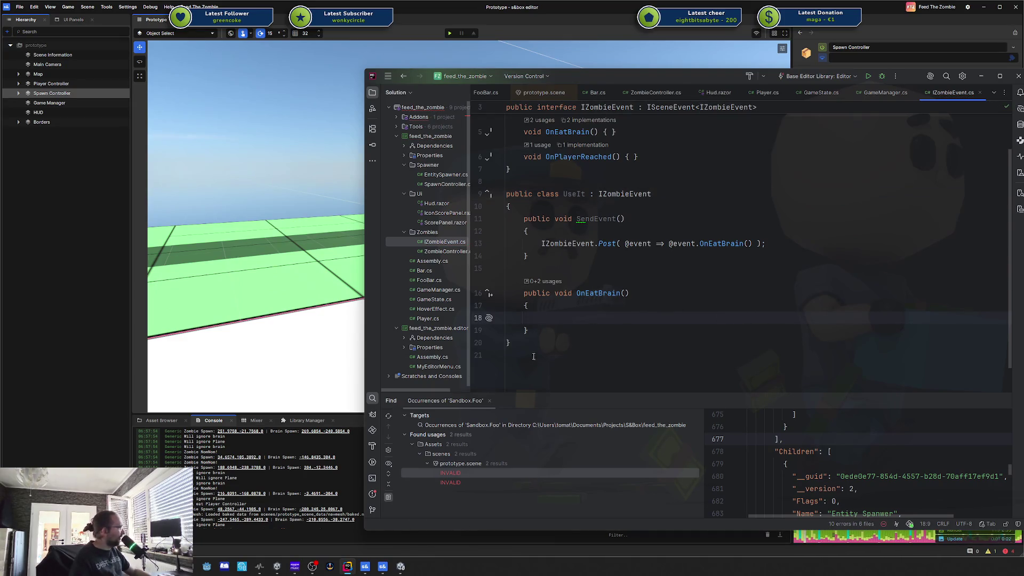
scroll(618, 315, up, 2)
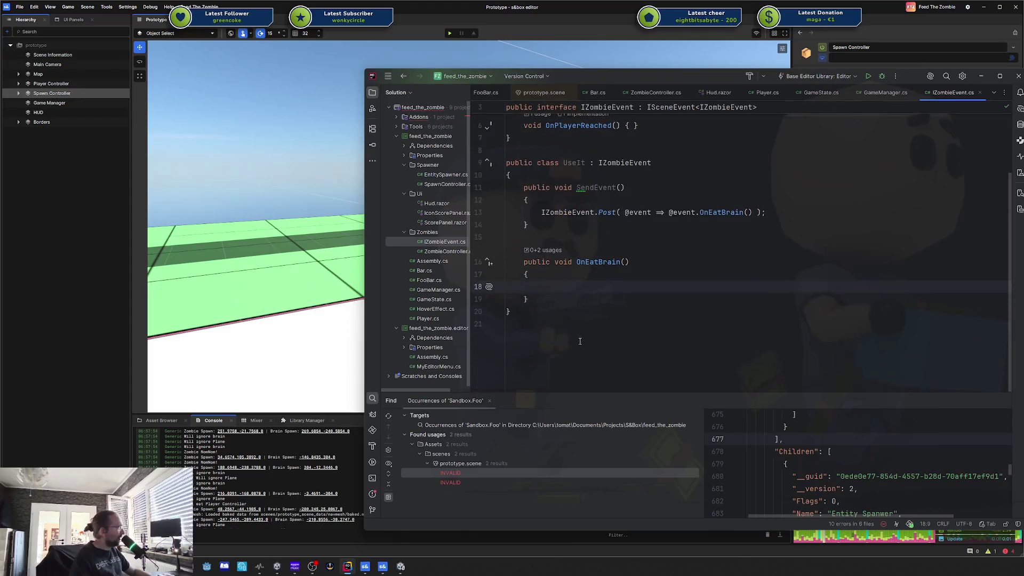
drag(592, 386, 507, 230)
key(BackSpace)
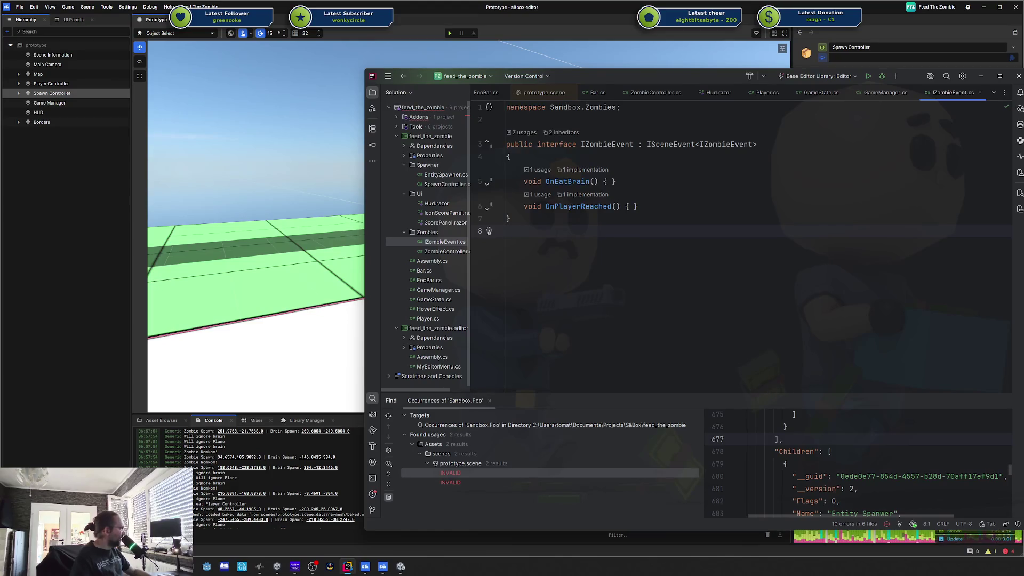
key(alt+Tab)
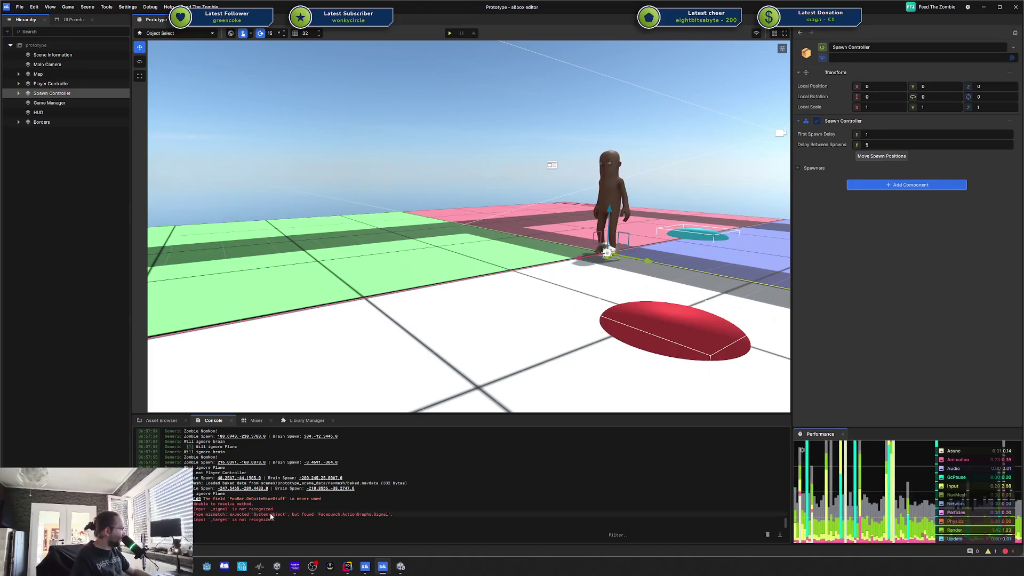
Step: Inspect the unresolved _target error and rewire the Target input in the On Quite Nice Stuff graph
click(271, 519)
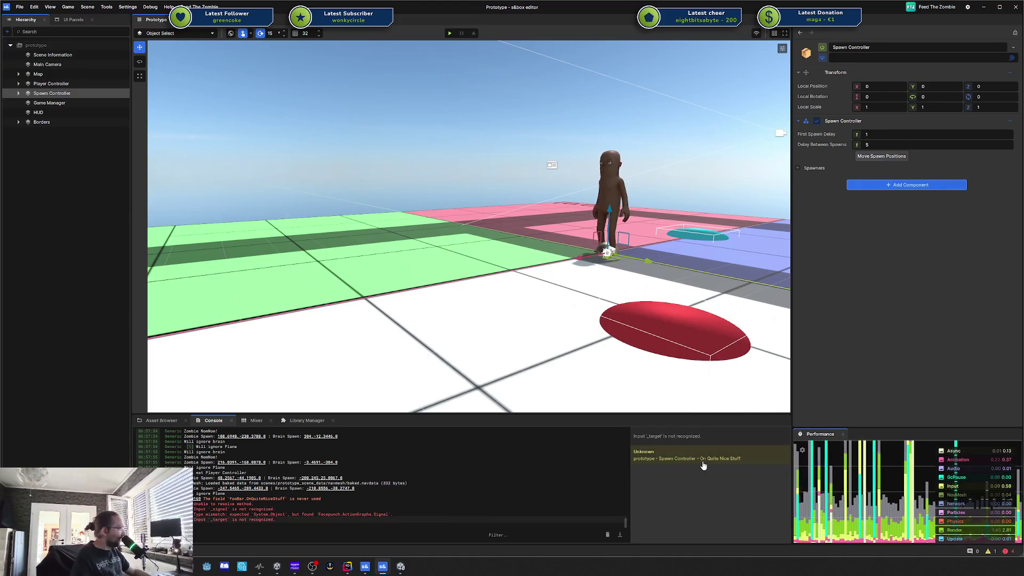
double_click(702, 462)
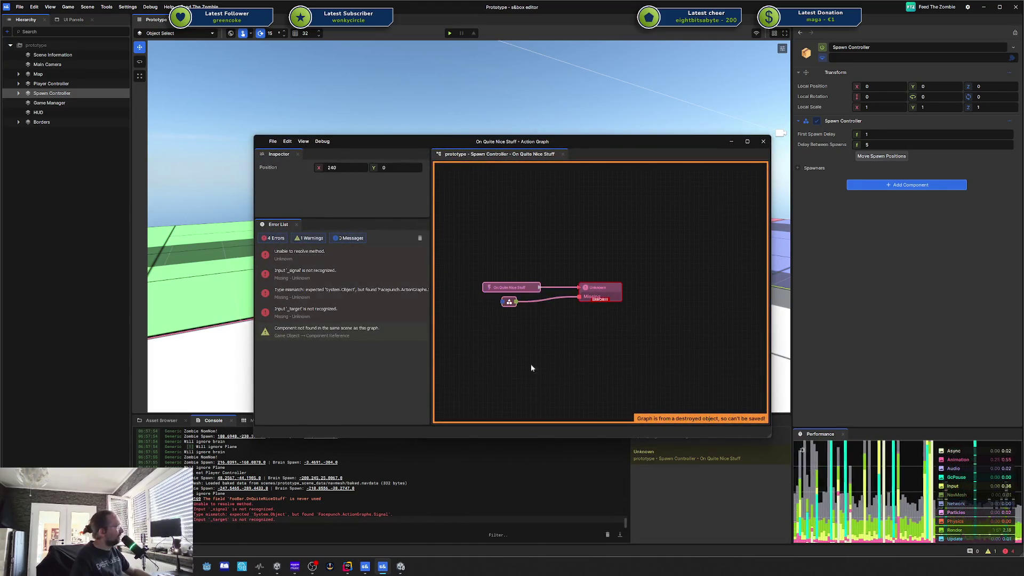
right_click(587, 297)
click(605, 309)
drag(515, 302, 576, 298)
mouse_move(508, 303)
mouse_down()
mouse_move(517, 324)
mouse_move(515, 311)
mouse_move(530, 310)
mouse_up()
key(Escape)
Step: Box-select and deselect the graph's nodes, then close the action graph window
click(499, 328)
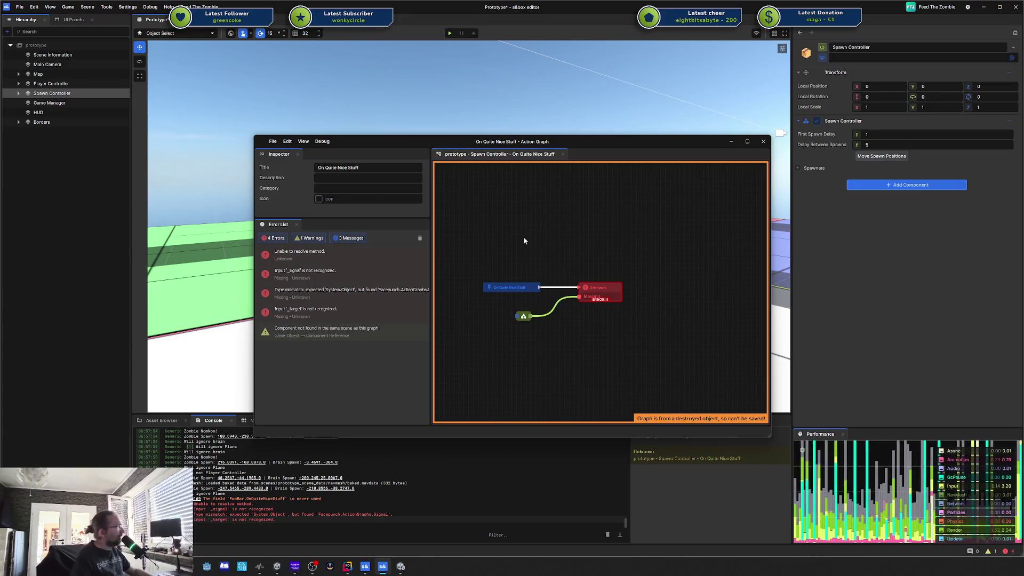
drag(587, 353, 527, 242)
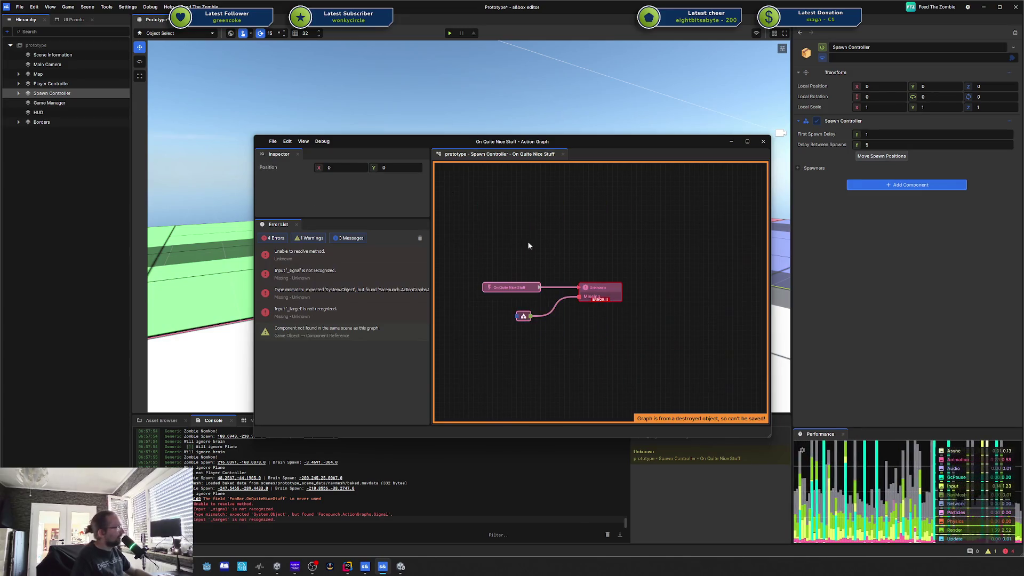
click(565, 356)
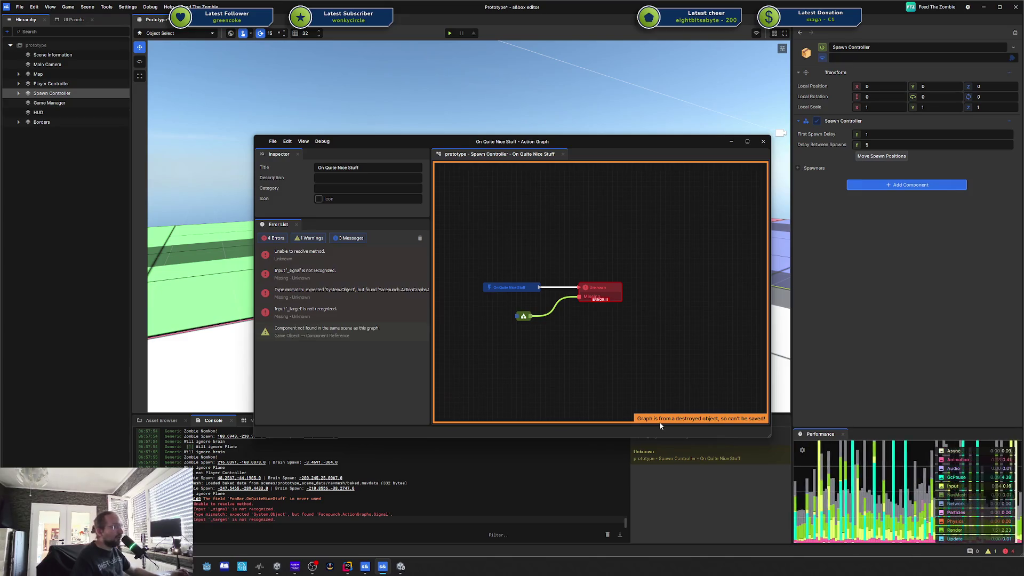
drag(657, 364, 482, 240)
click(668, 274)
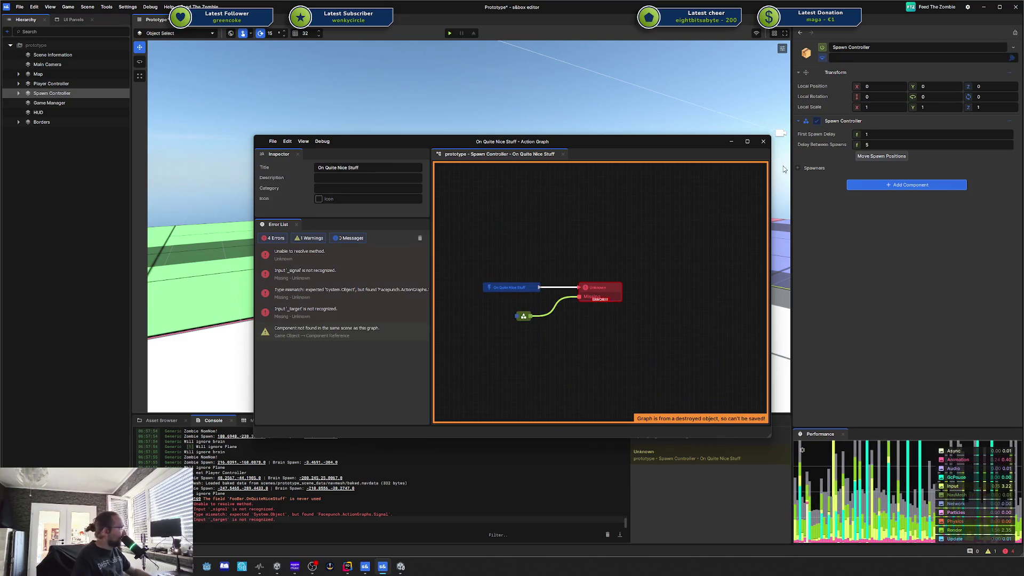
click(764, 142)
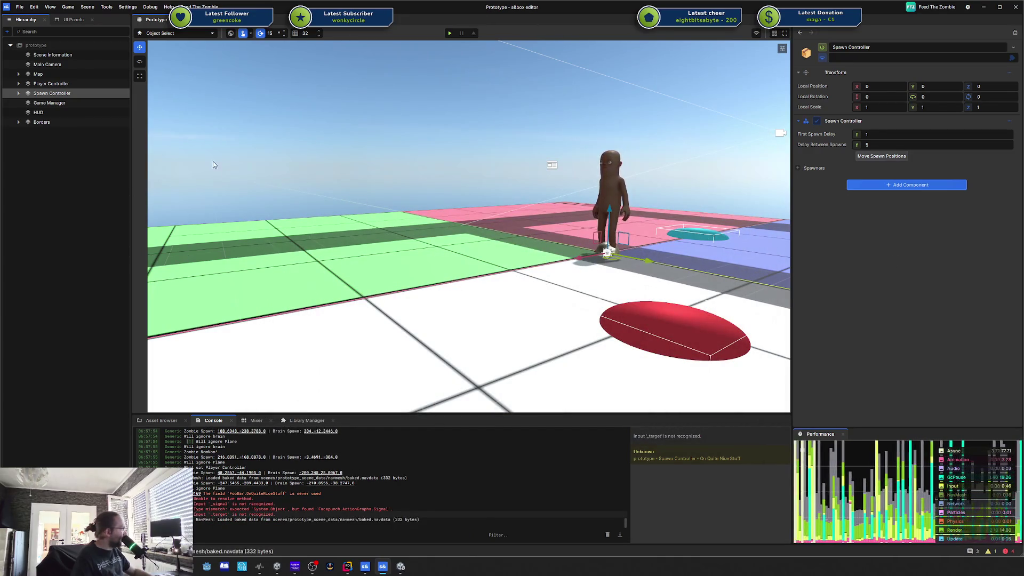
Step: Open the prototype scene from Assets > scenes in the Asset Browser
click(153, 21)
click(153, 21)
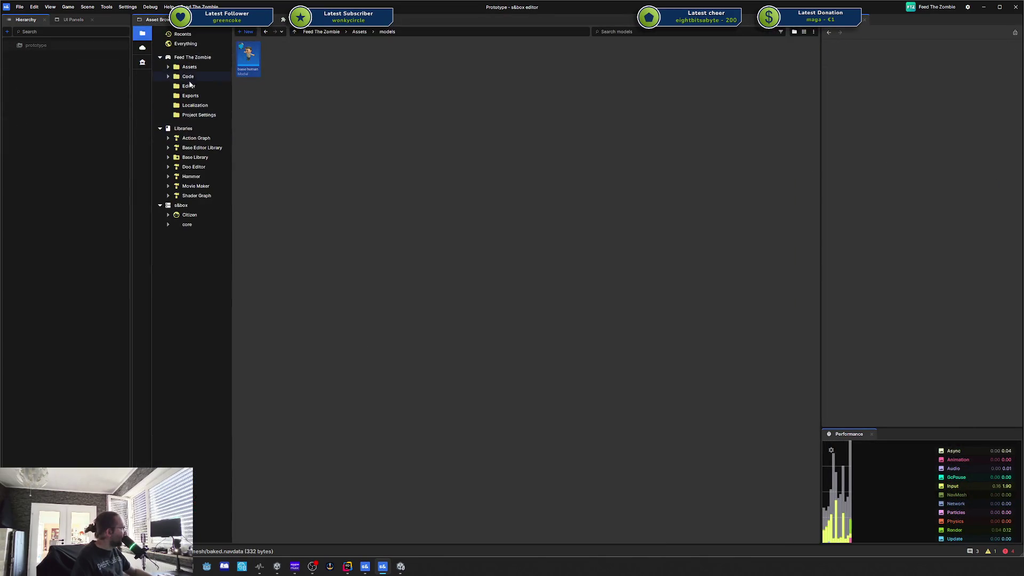
click(201, 87)
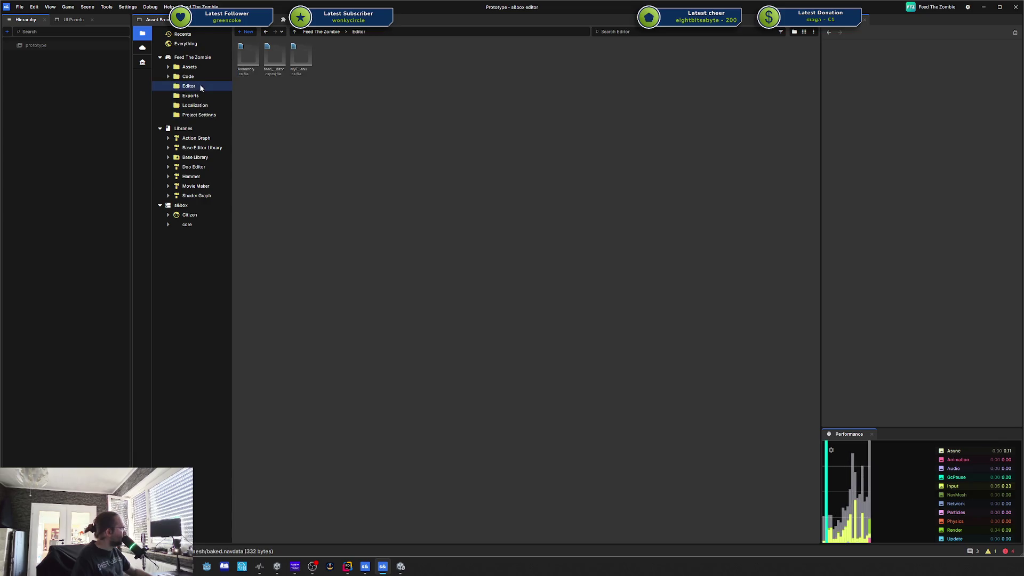
double_click(189, 67)
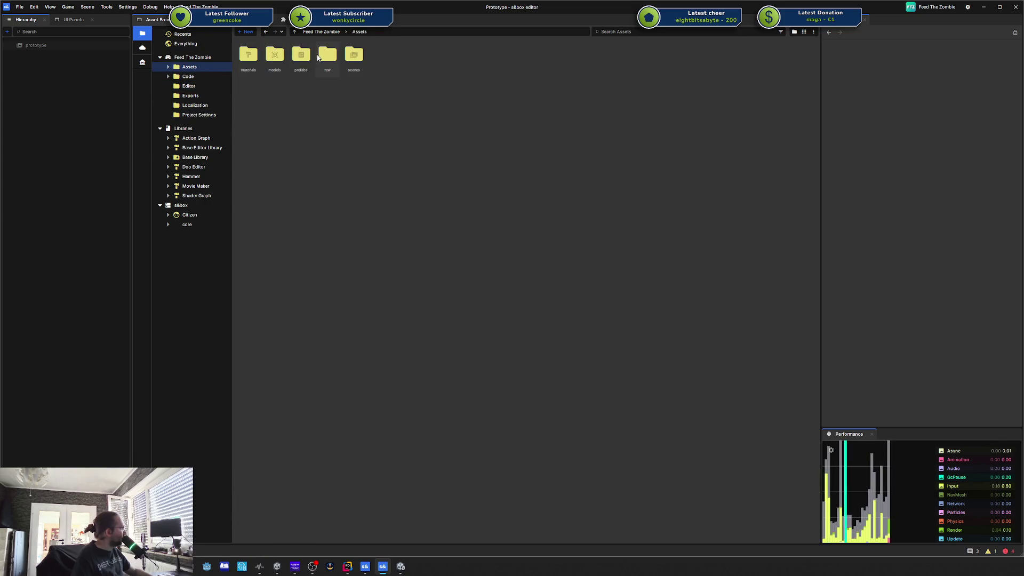
double_click(354, 52)
double_click(301, 55)
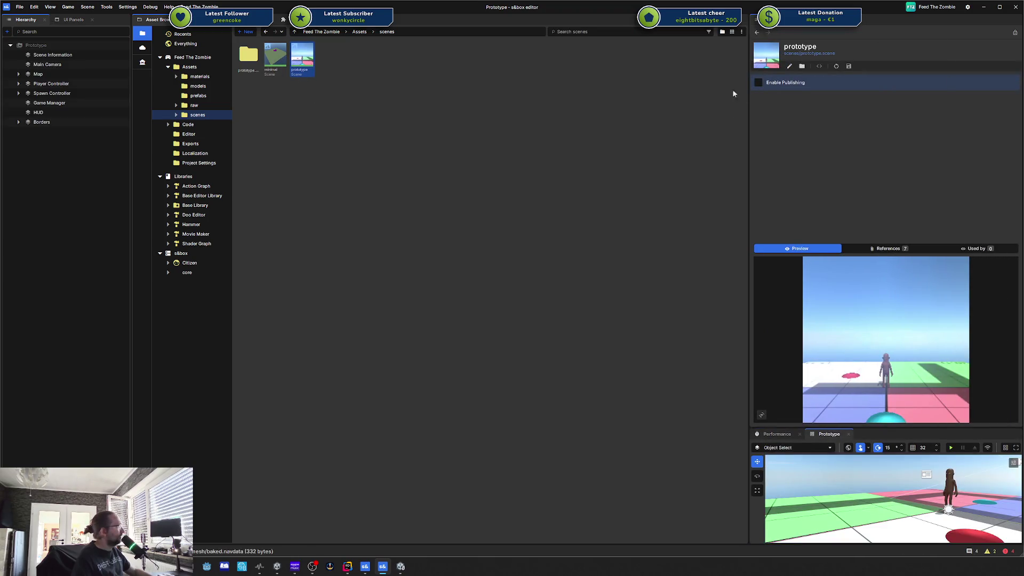
Step: Dock and enlarge the Prototype 3D viewport, close the Performance panel, and centre the character
mouse_move(830, 435)
mouse_down()
mouse_move(748, 415)
mouse_move(288, 61)
mouse_move(478, 277)
mouse_move(440, 269)
mouse_up()
drag(412, 278, 412, 396)
middle_click(767, 438)
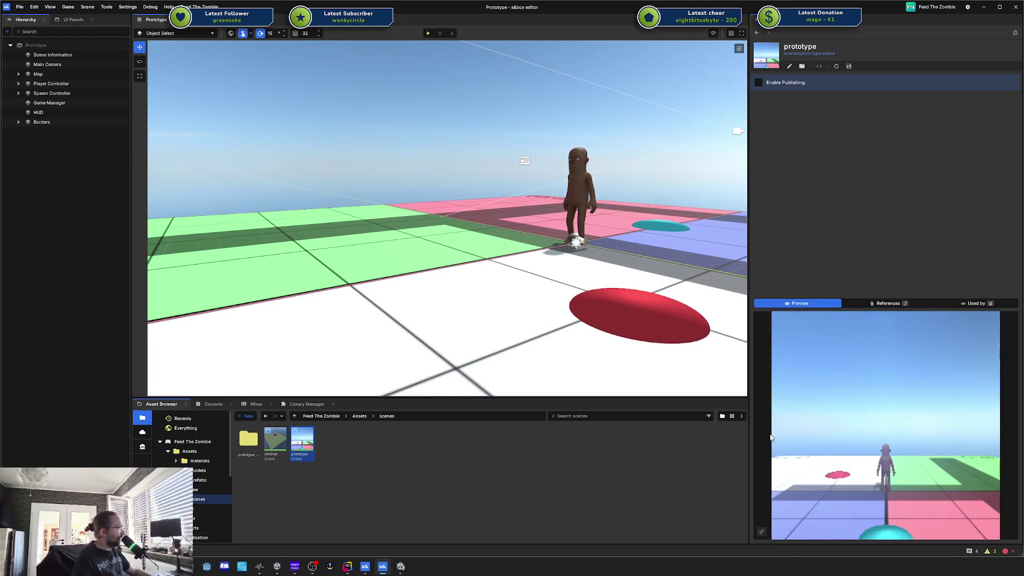
drag(455, 265, 606, 254)
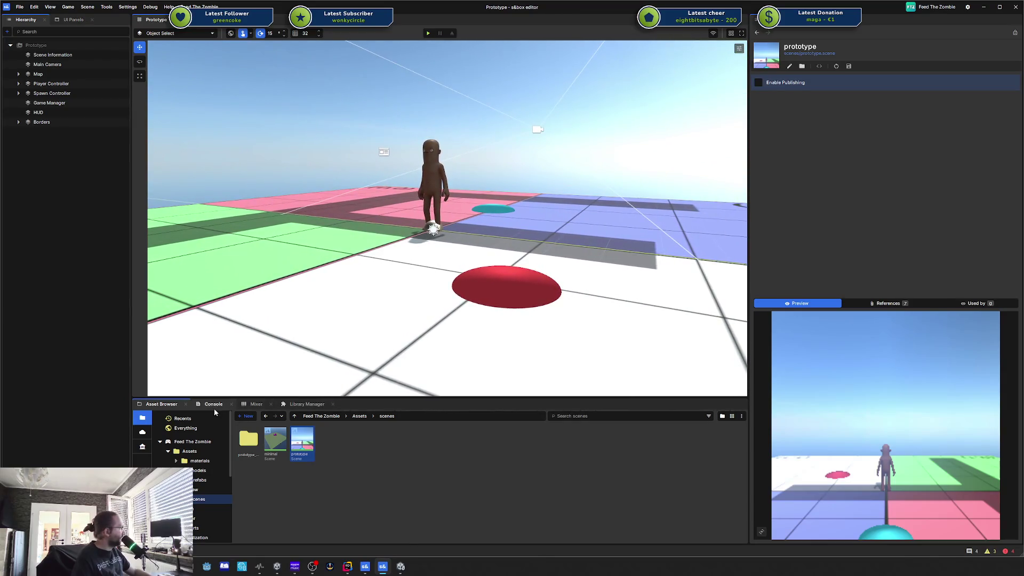
Step: Clear the console and inspect the unresolved-method error and unused OnQuiteNiceStuff field warning
click(214, 407)
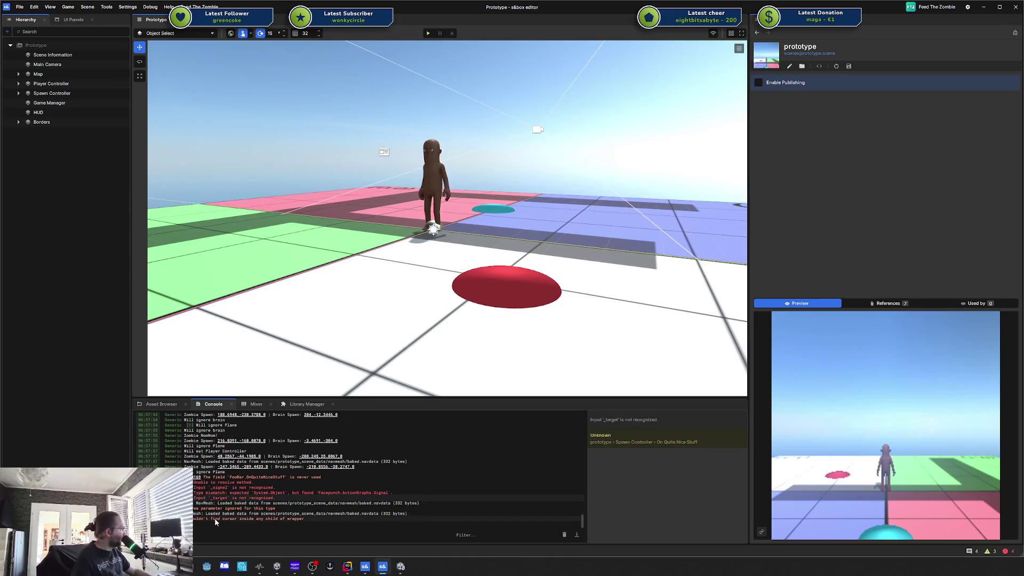
click(564, 535)
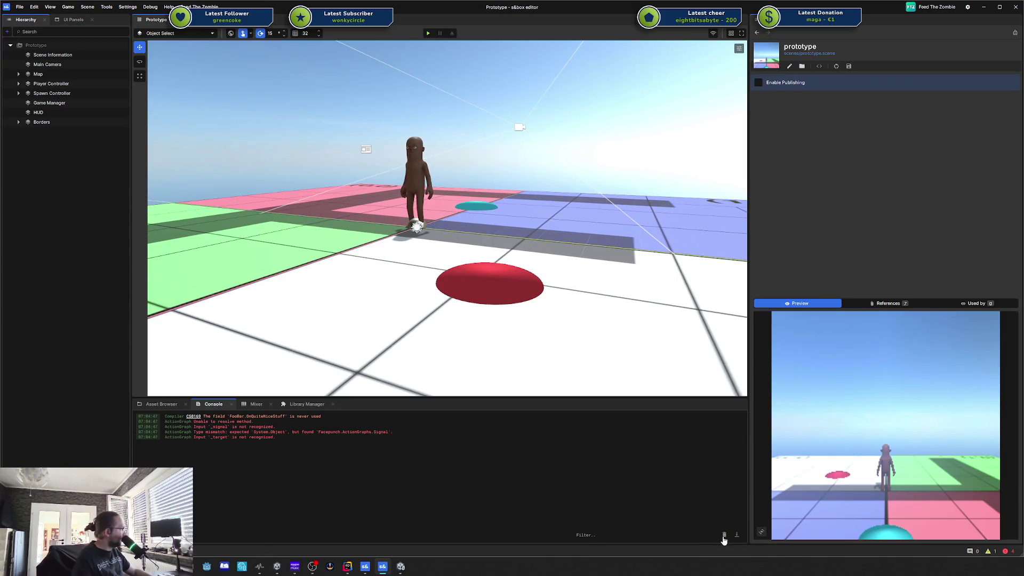
click(280, 421)
click(279, 417)
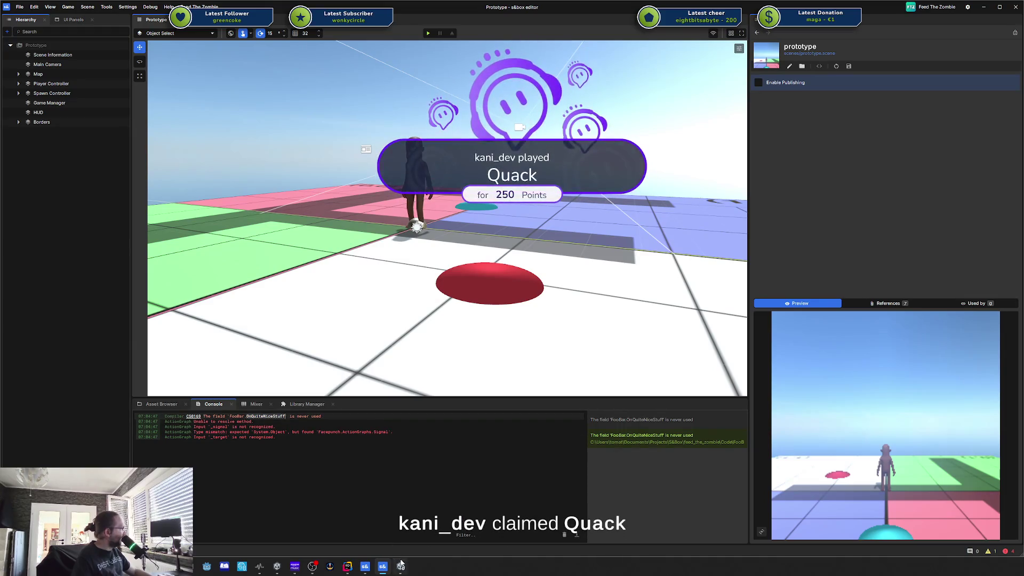
click(347, 566)
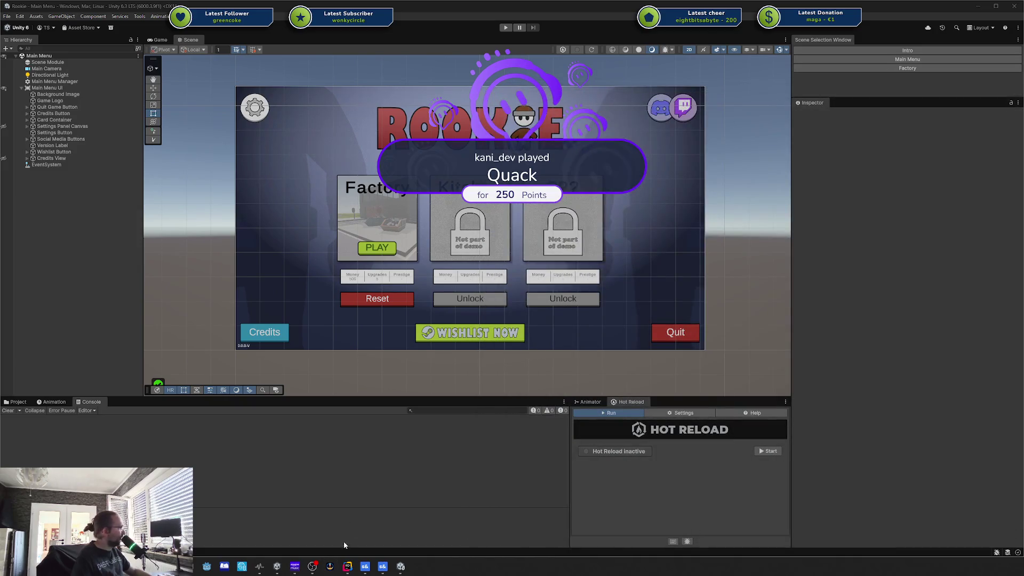
Step: Delete FooBar.cs together with Bar.cs in Rider, confirm, and switch back to s&box
click(348, 567)
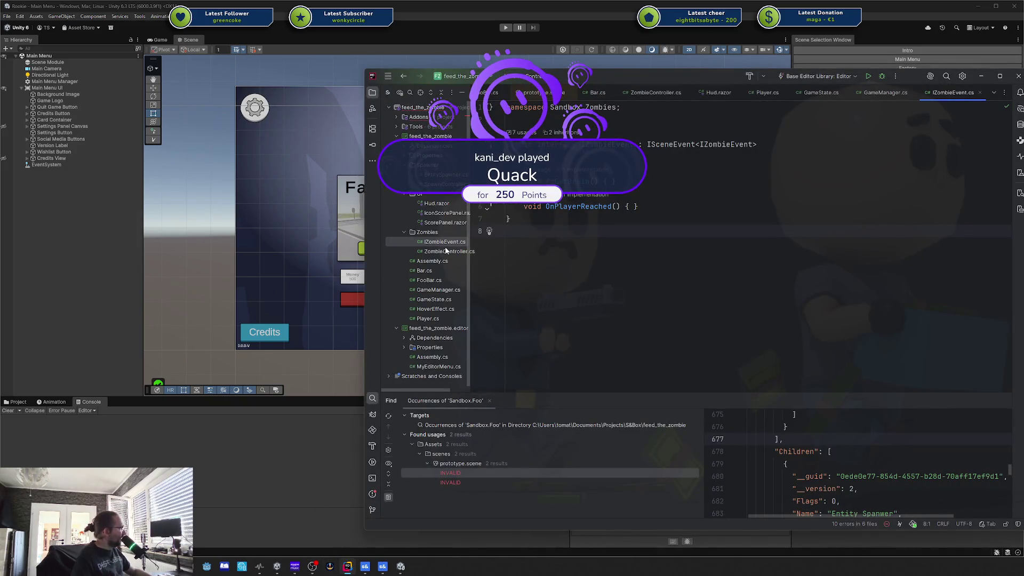
double_click(435, 280)
key(Delete)
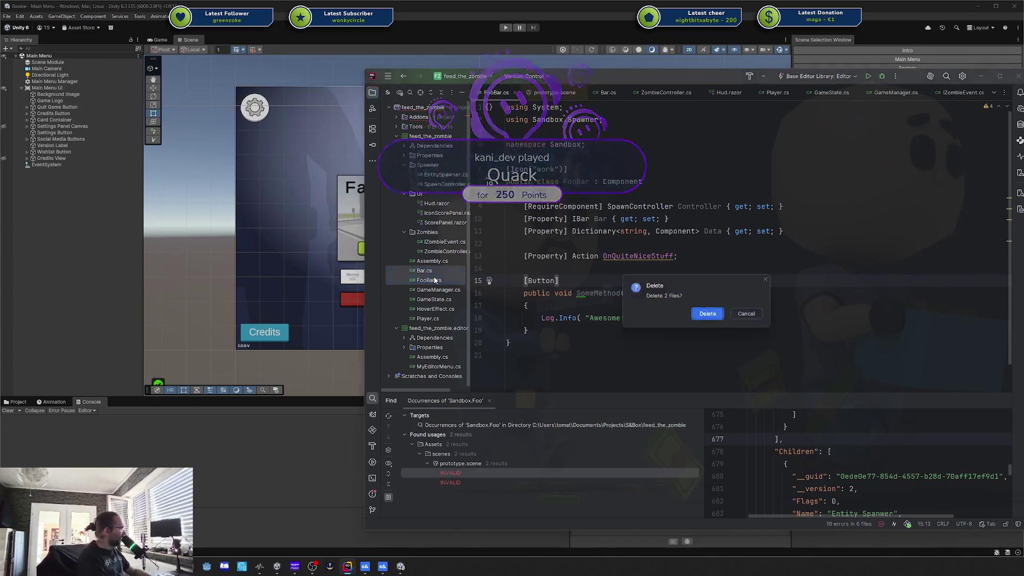
key(Return)
click(382, 567)
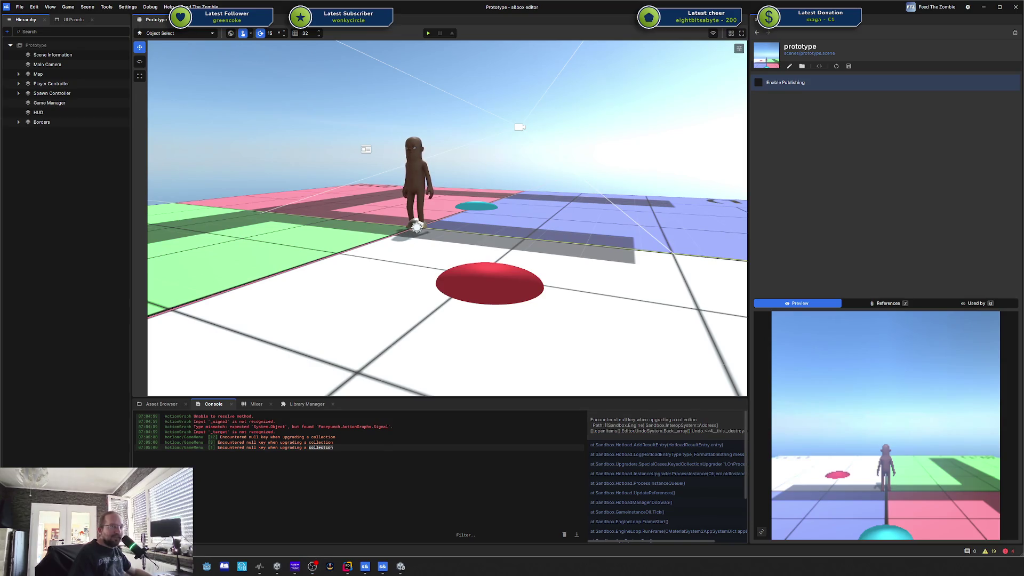
Step: Drag the Brave window showing The Unwanted War's Steam store page over the editor
mouse_move(1023, 182)
mouse_down()
mouse_move(849, 175)
mouse_move(500, 85)
mouse_move(466, 55)
mouse_up()
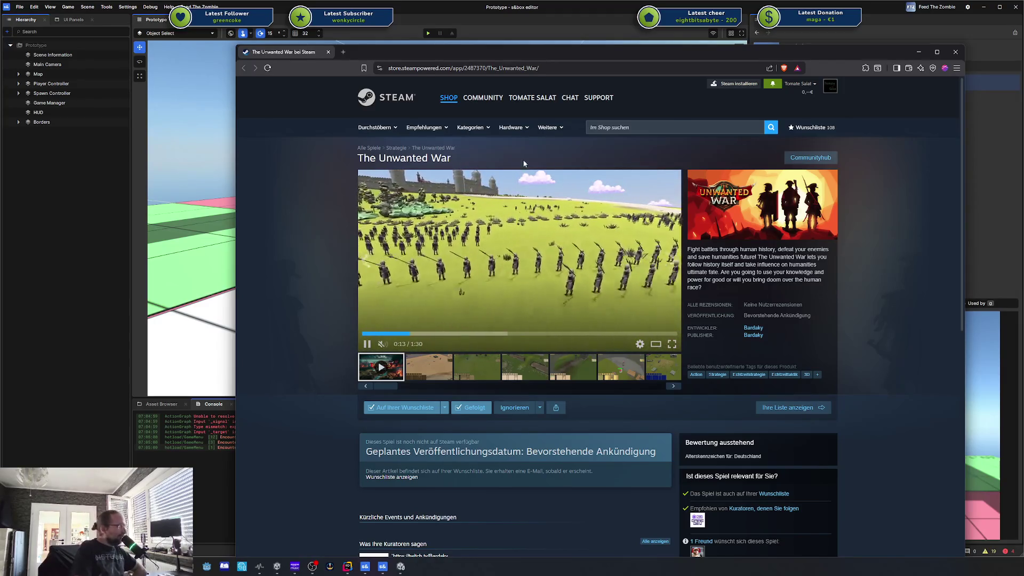
Step: Scroll through The Unwanted War Steam page, then close its browser tab
scroll(424, 358, down, 2)
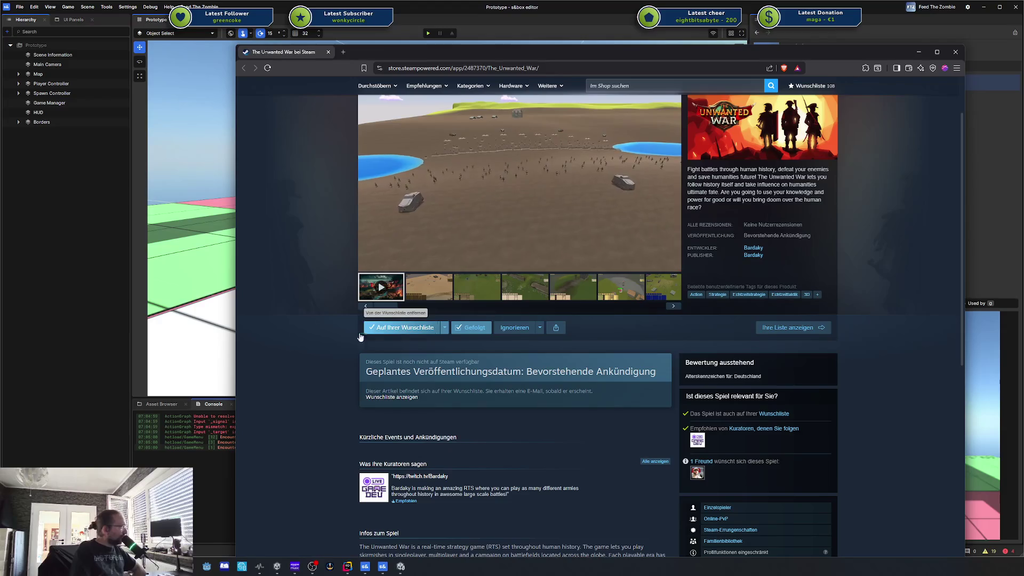
scroll(395, 330, down, 1)
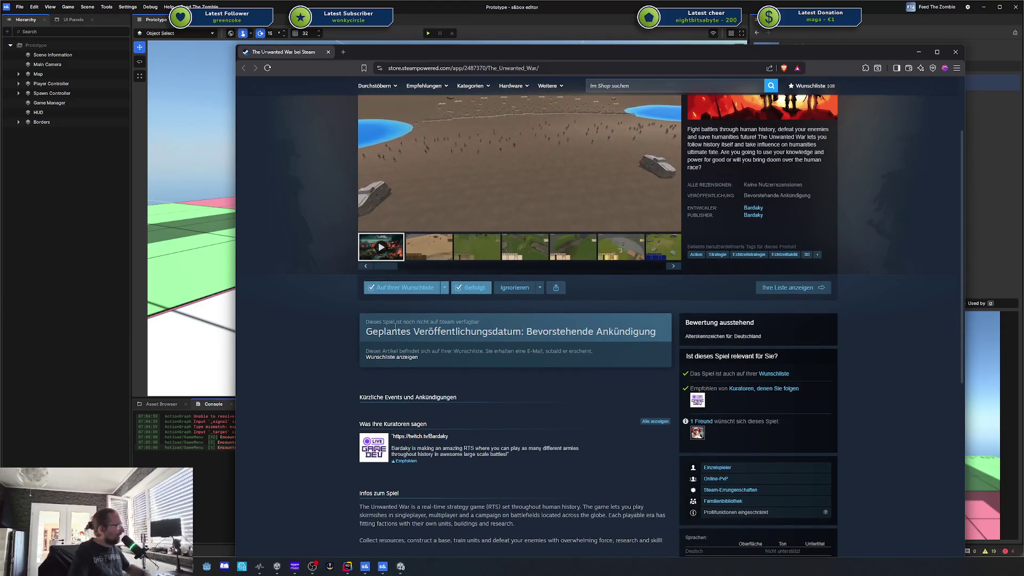
scroll(395, 330, up, 3)
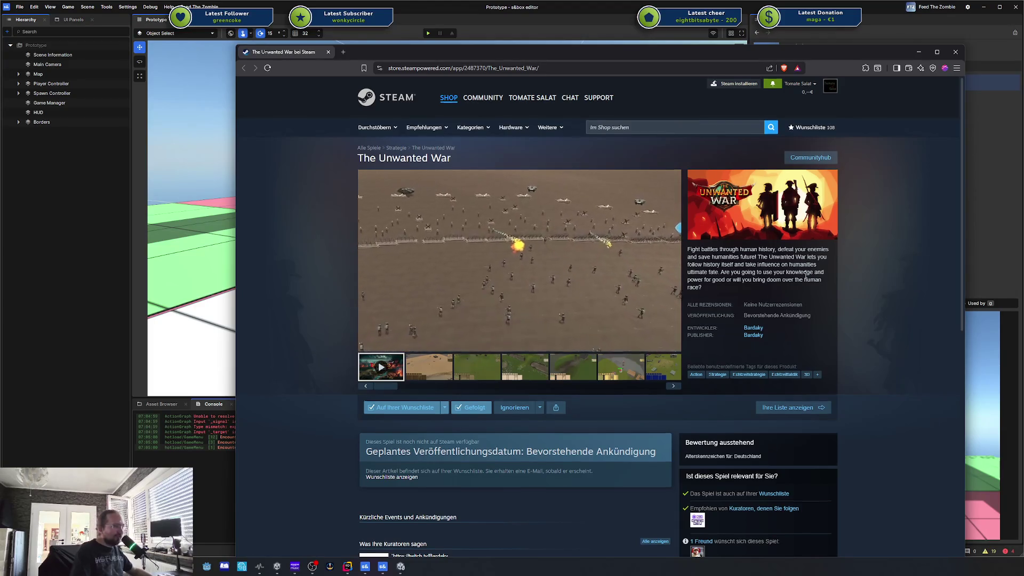
scroll(521, 376, down, 5)
scroll(469, 355, down, 3)
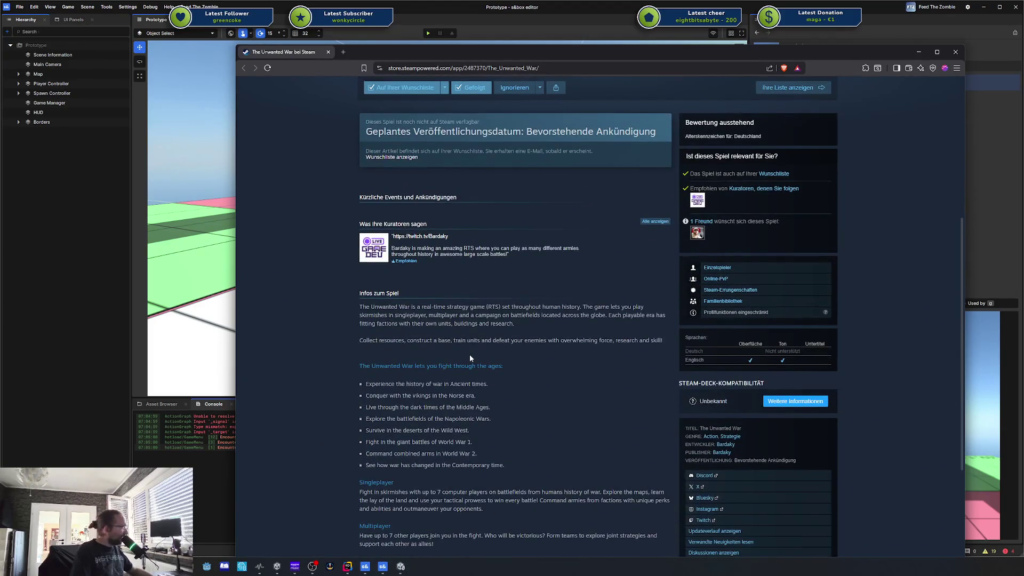
scroll(470, 356, down, 7)
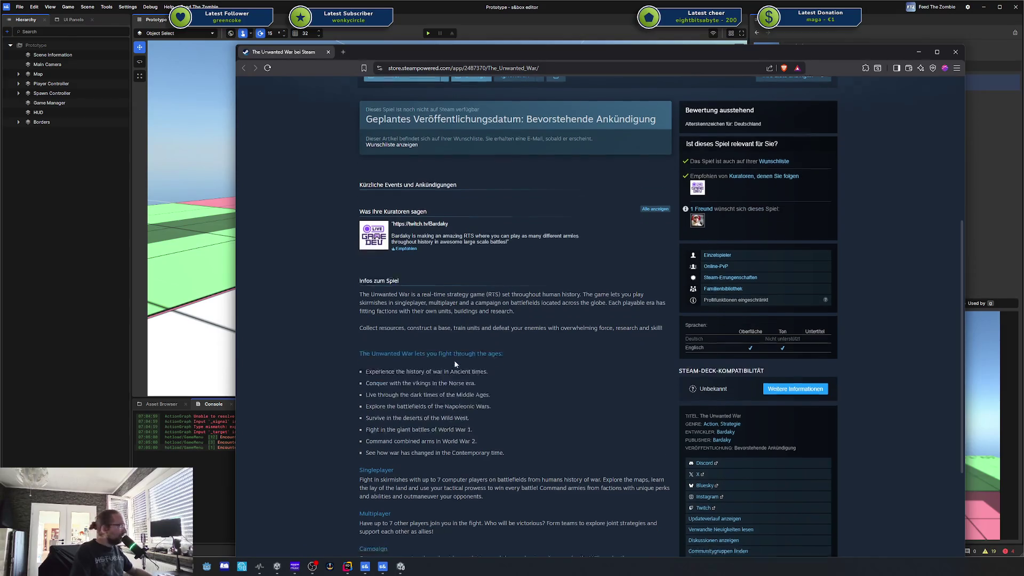
scroll(456, 359, up, 6)
scroll(457, 359, up, 9)
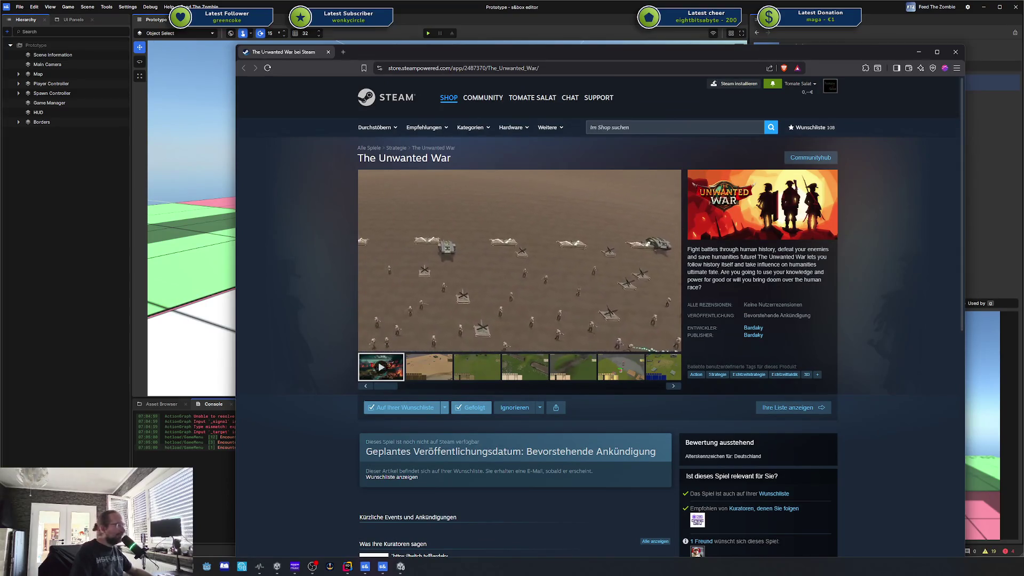
mouse_move(401, 316)
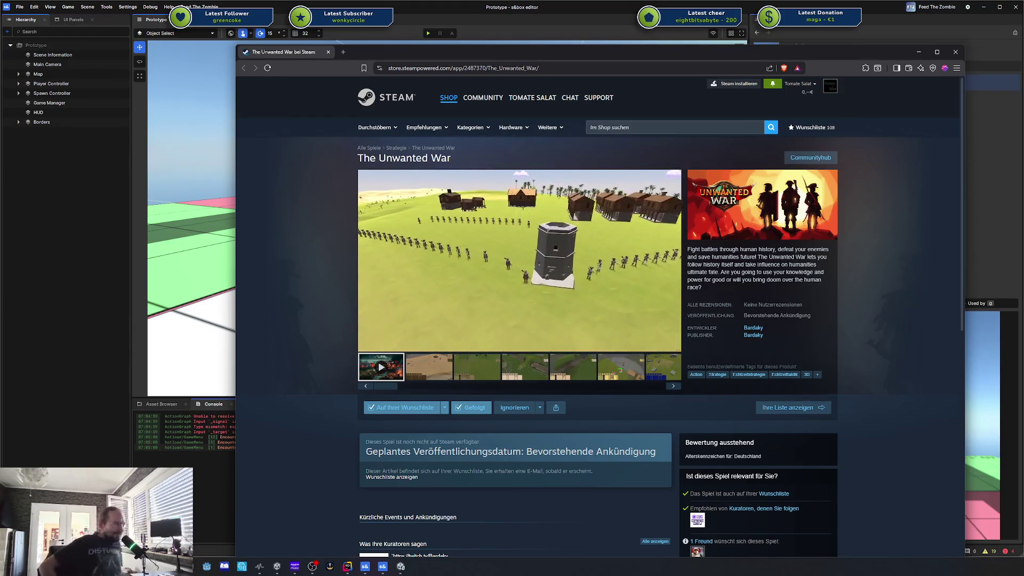
mouse_move(395, 257)
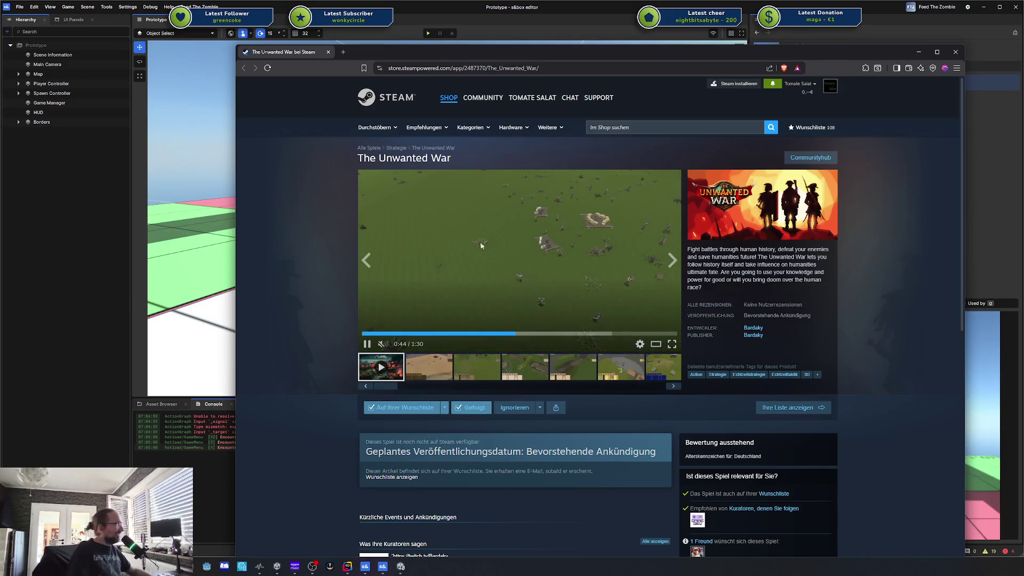
scroll(307, 261, down, 6)
scroll(308, 259, down, 8)
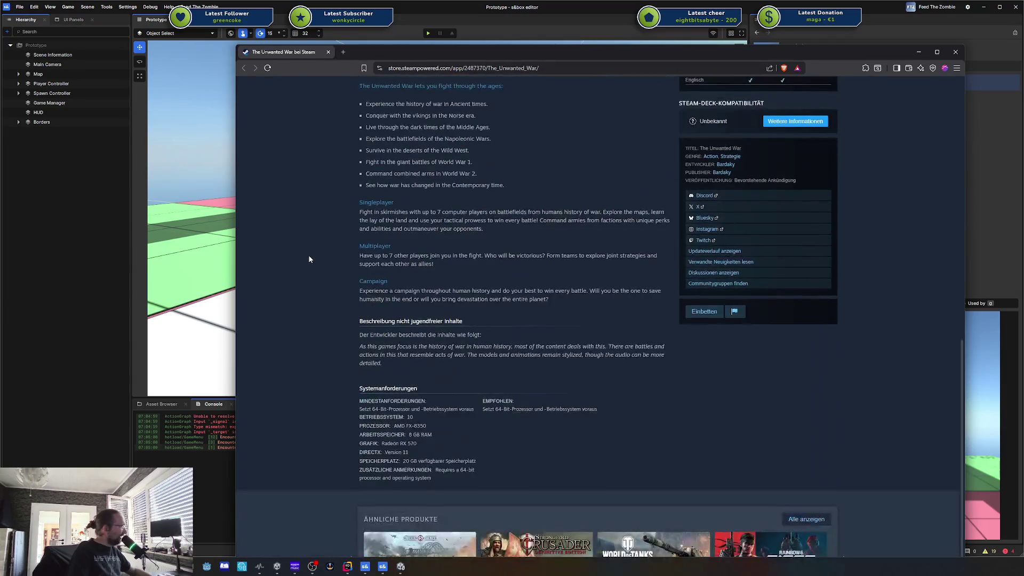
scroll(311, 244, up, 8)
scroll(526, 243, up, 6)
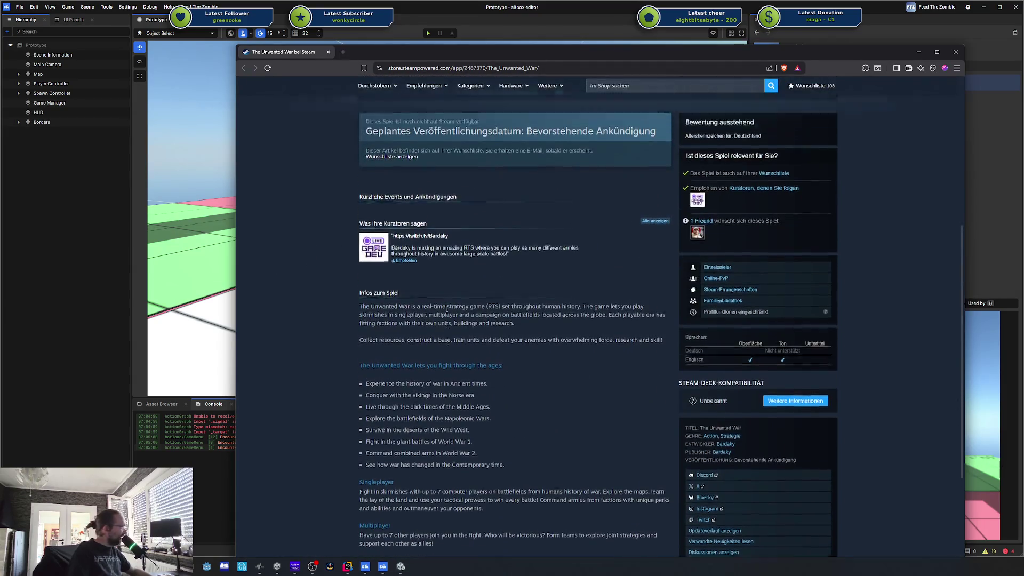
scroll(533, 393, down, 3)
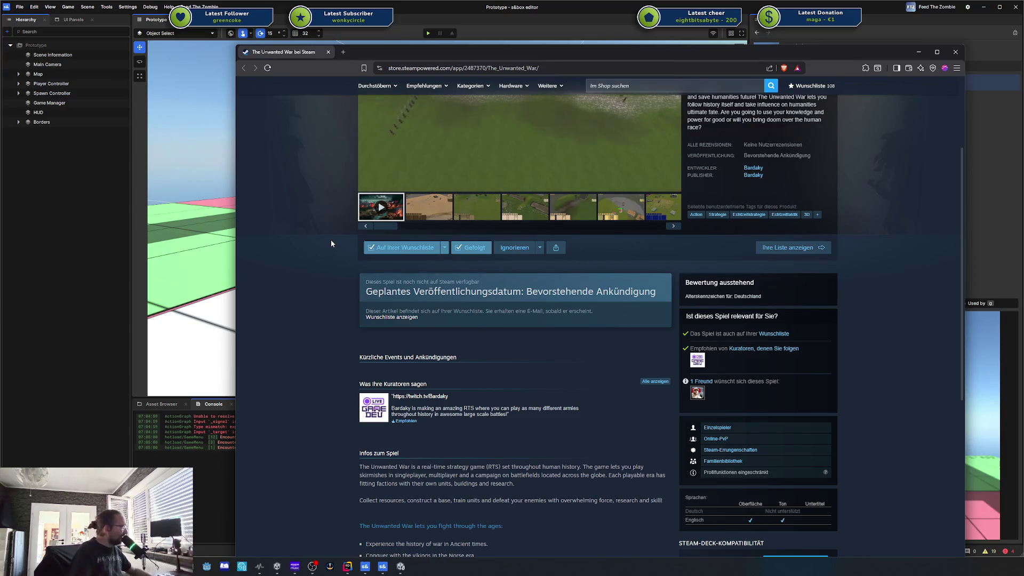
scroll(332, 244, up, 3)
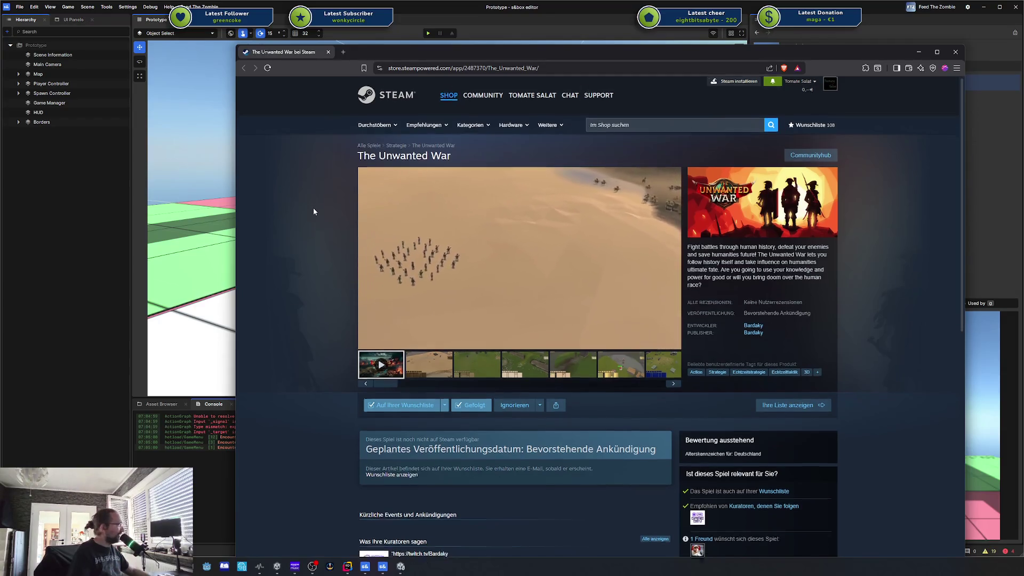
scroll(314, 211, down, 3)
scroll(314, 212, up, 2)
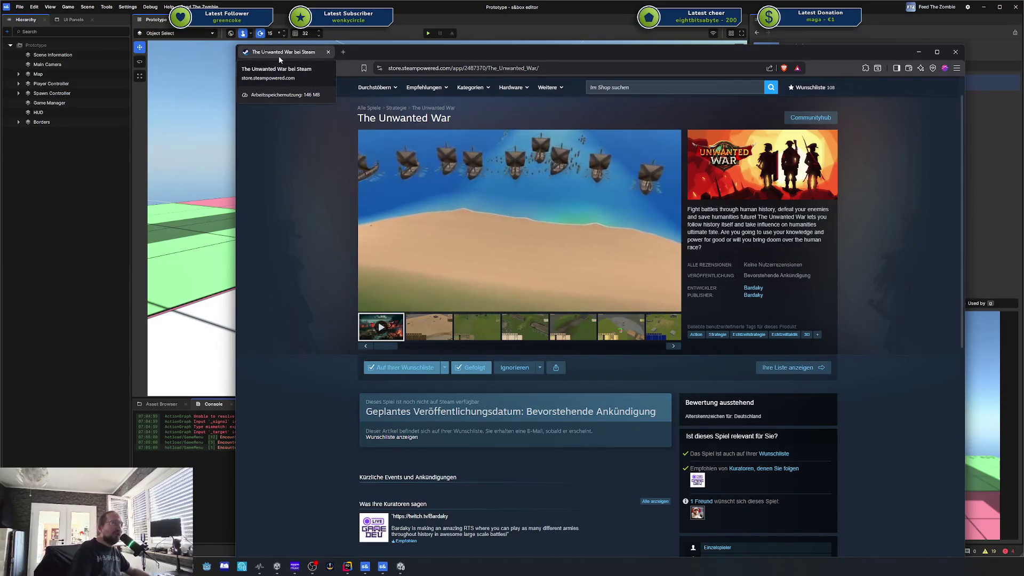
middle_click(278, 56)
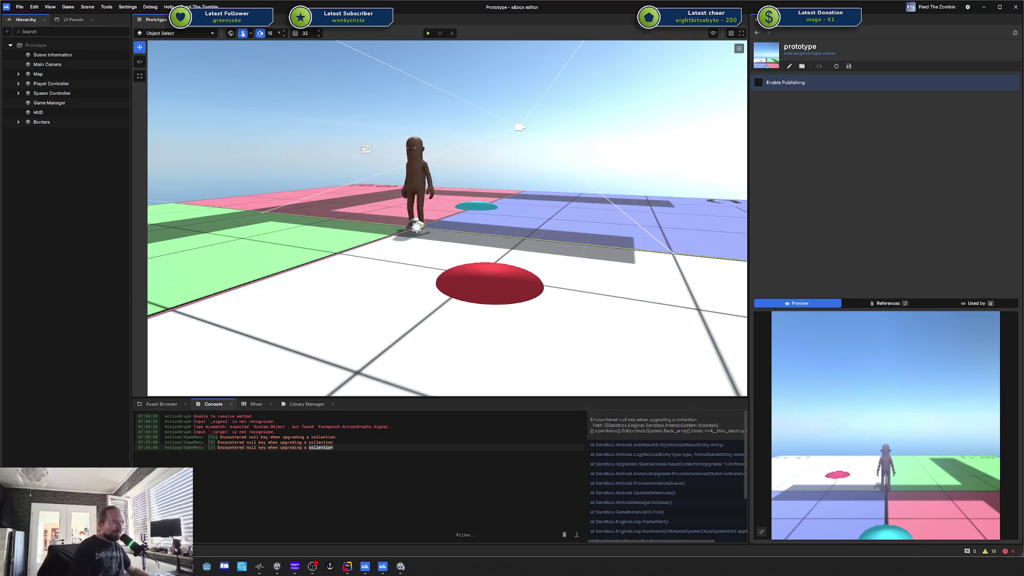
Step: Orbit, strafe and fly the scene camera in toward the human model on the coloured grid
drag(560, 264, 606, 246)
key(d)
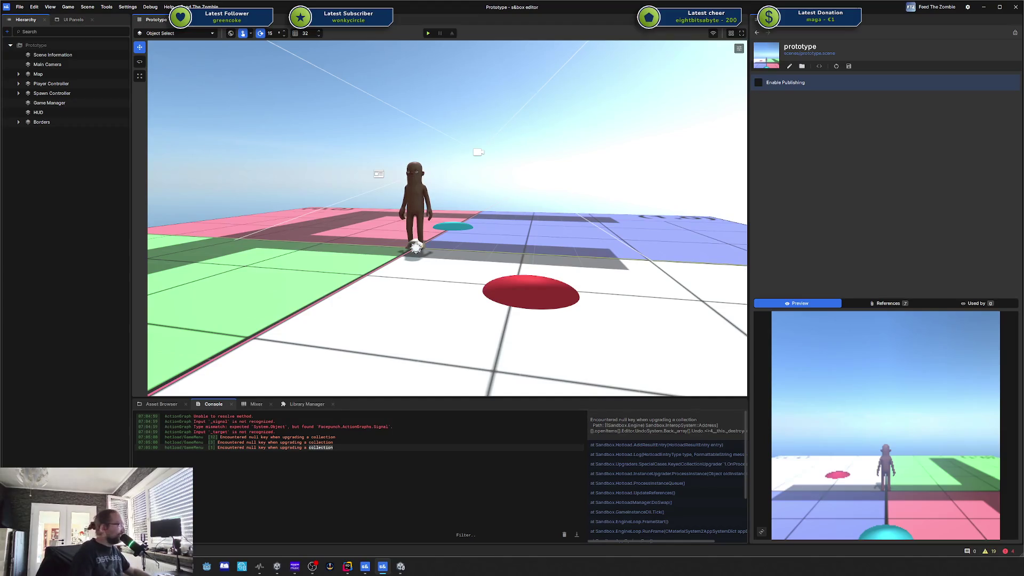
drag(594, 214, 571, 208)
right_click(571, 208)
mouse_move(573, 168)
mouse_down()
mouse_move(671, 174)
mouse_move(647, 175)
mouse_up()
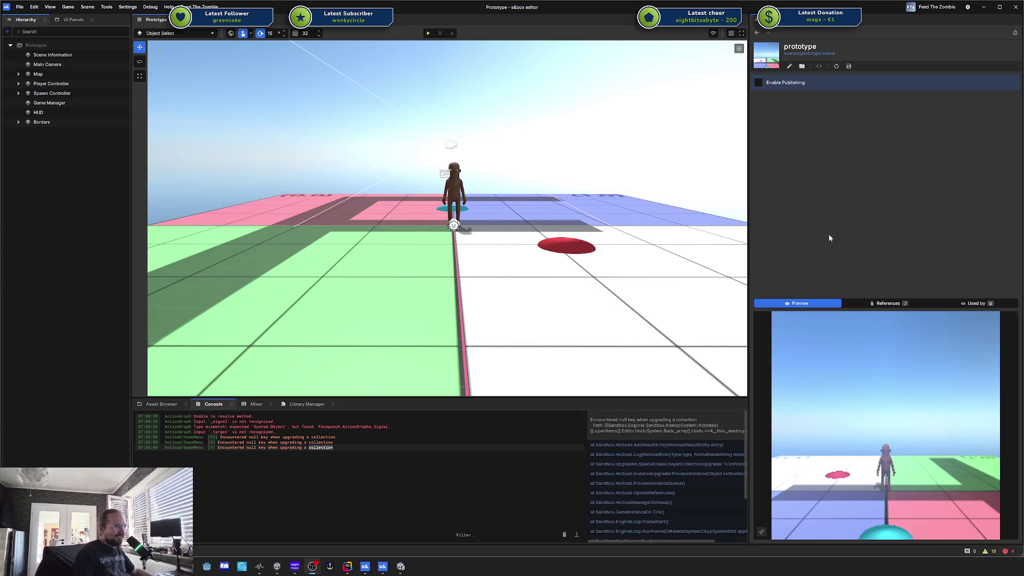
Step: Turn and zoom the Prototype viewport toward the character, then switch to Unity
click(652, 241)
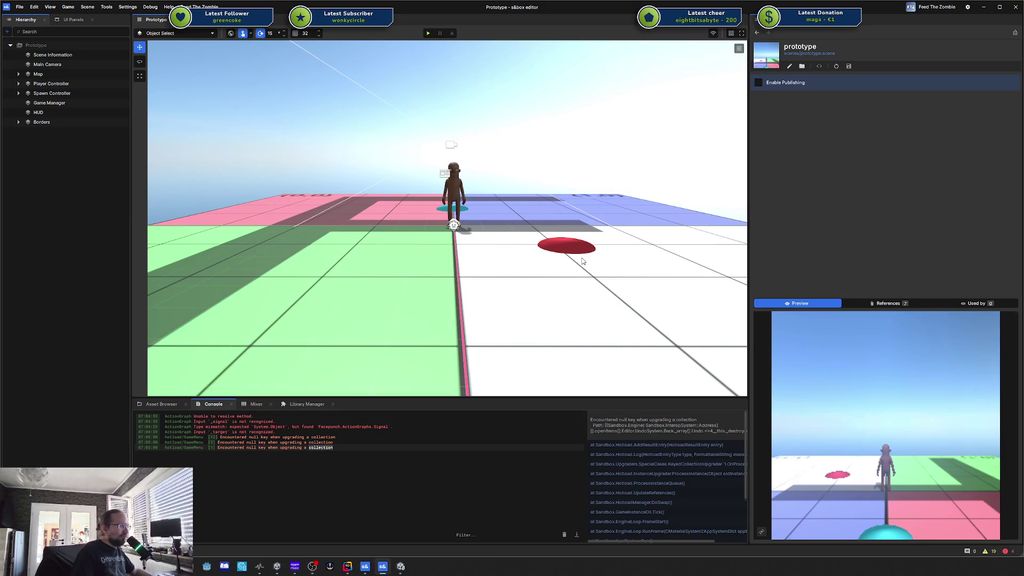
drag(570, 245, 233, 409)
mouse_move(571, 235)
mouse_down()
mouse_move(574, 247)
mouse_move(557, 227)
mouse_move(602, 229)
mouse_move(523, 197)
mouse_move(537, 211)
mouse_move(532, 232)
mouse_up()
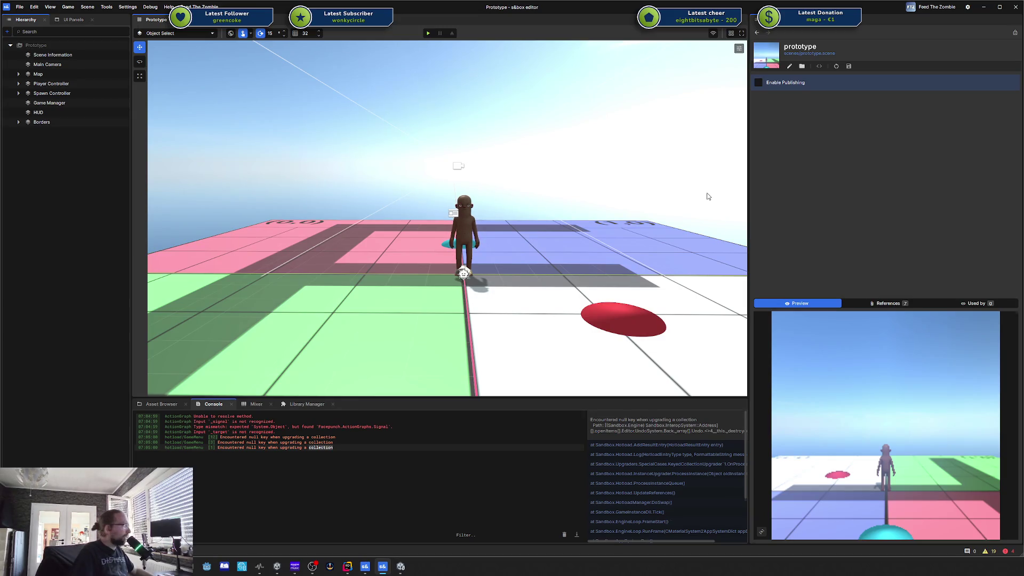
scroll(517, 223, up, 3)
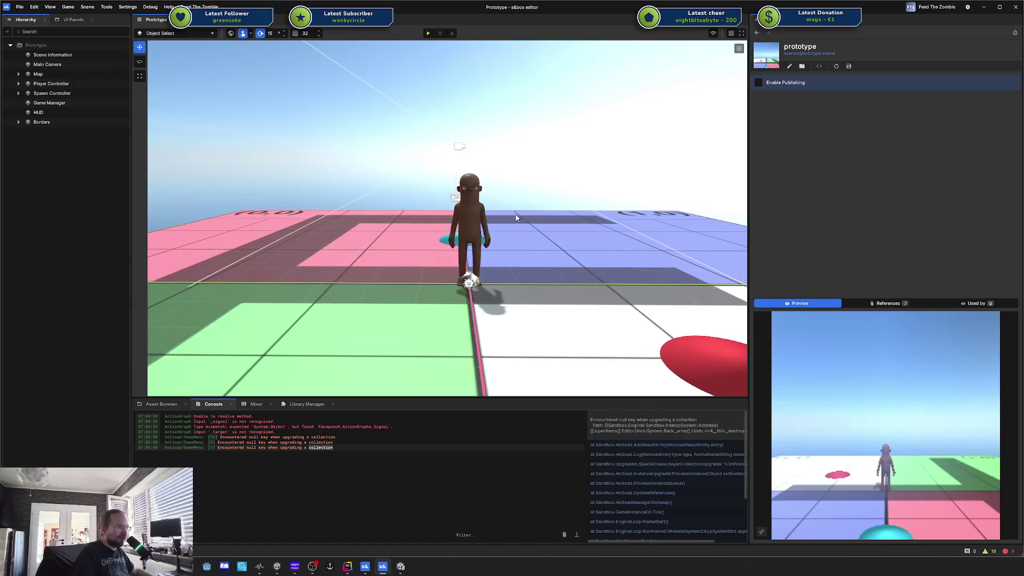
key(alt+Tab)
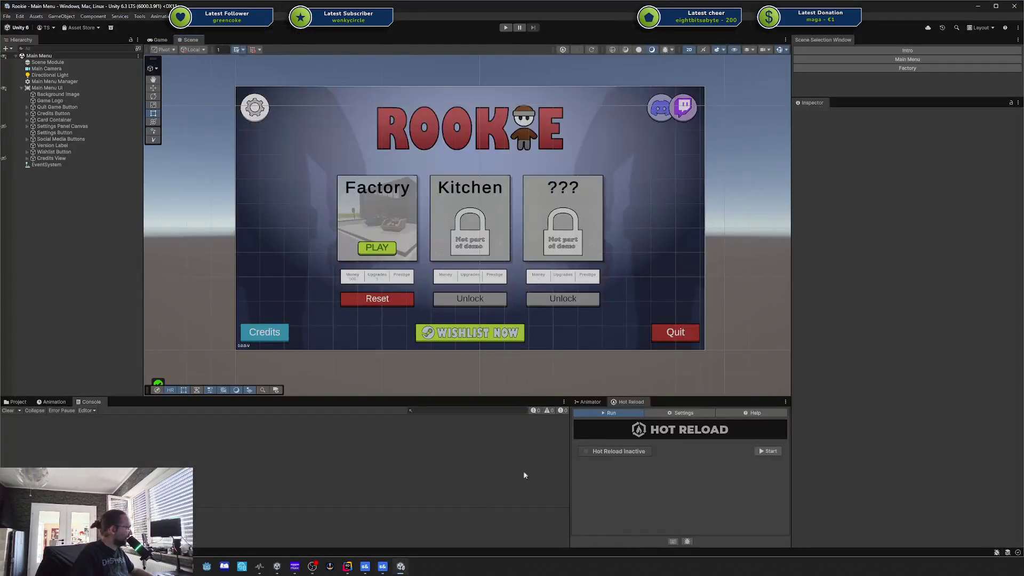
Step: Run the Rookie game in play mode and open its Credits screen from the main menu
click(503, 27)
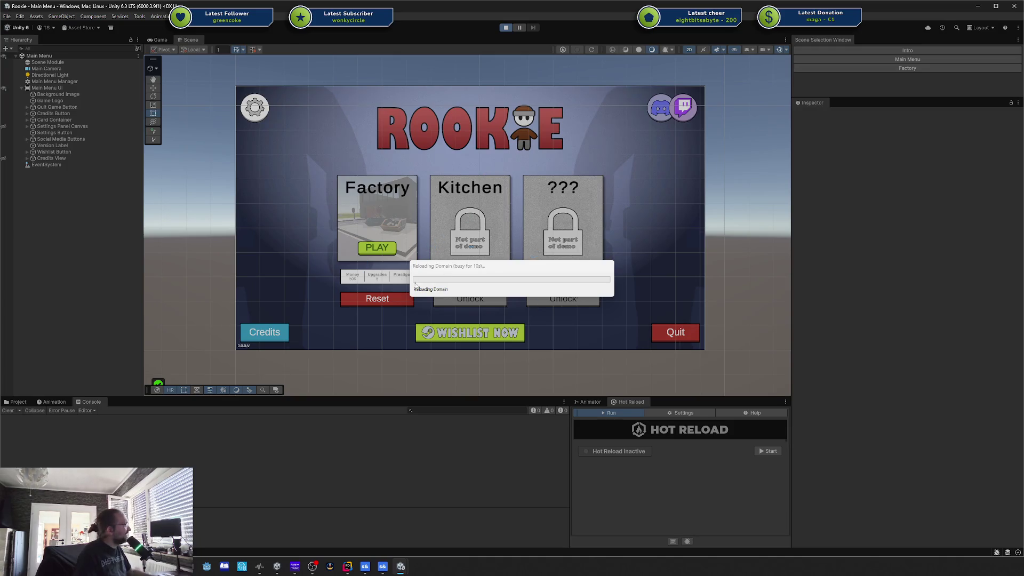
mouse_move(516, 265)
mouse_down()
mouse_move(484, 265)
mouse_move(553, 275)
mouse_up()
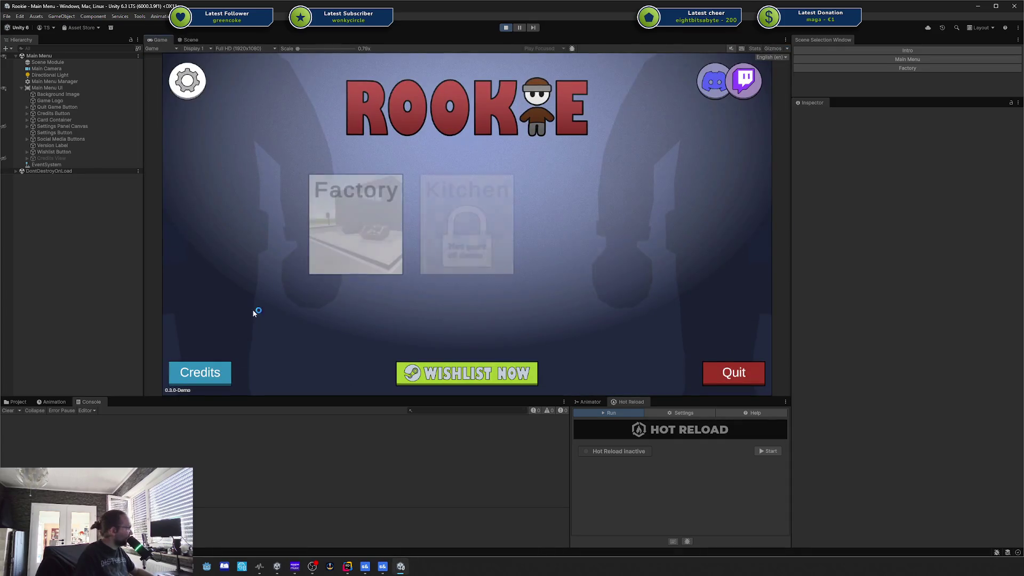
click(201, 368)
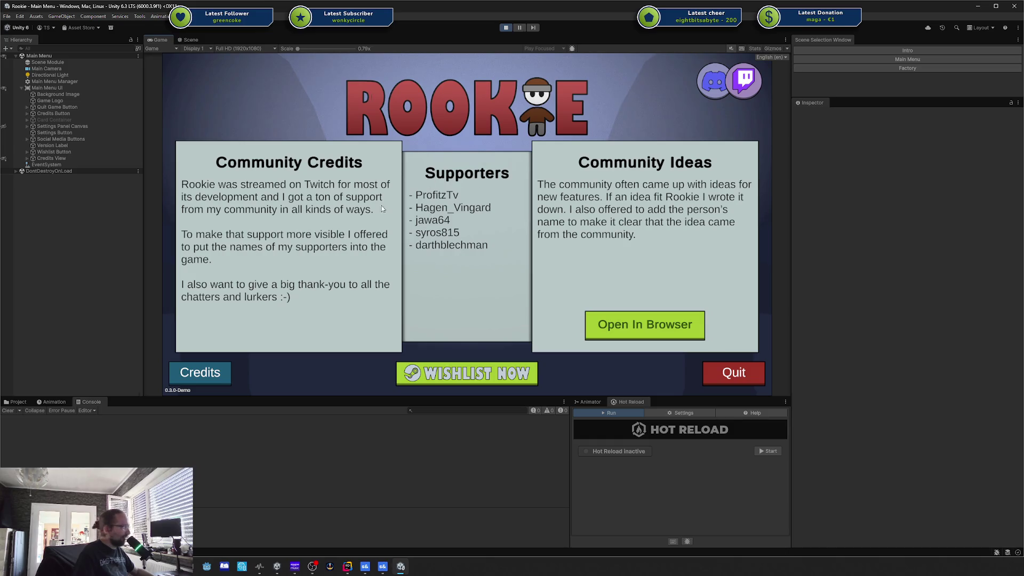
Step: Show the game's Credits screen and toggle it closed and open a few times
click(287, 172)
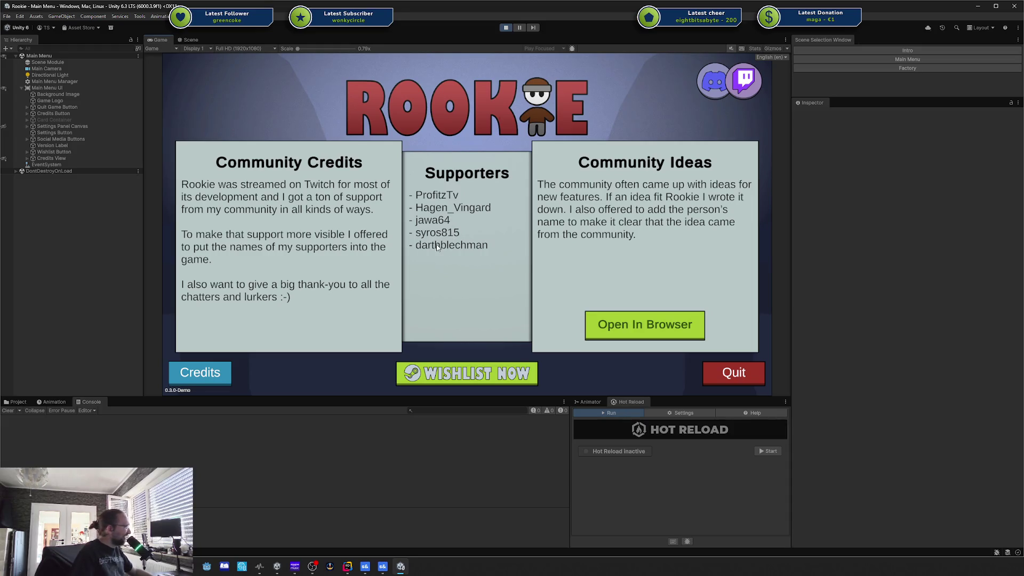
click(225, 372)
click(206, 374)
click(200, 373)
click(200, 372)
Step: Quit the Unity game, minimize Unity, and open the project's models folder in s&box's Asset Browser
click(734, 374)
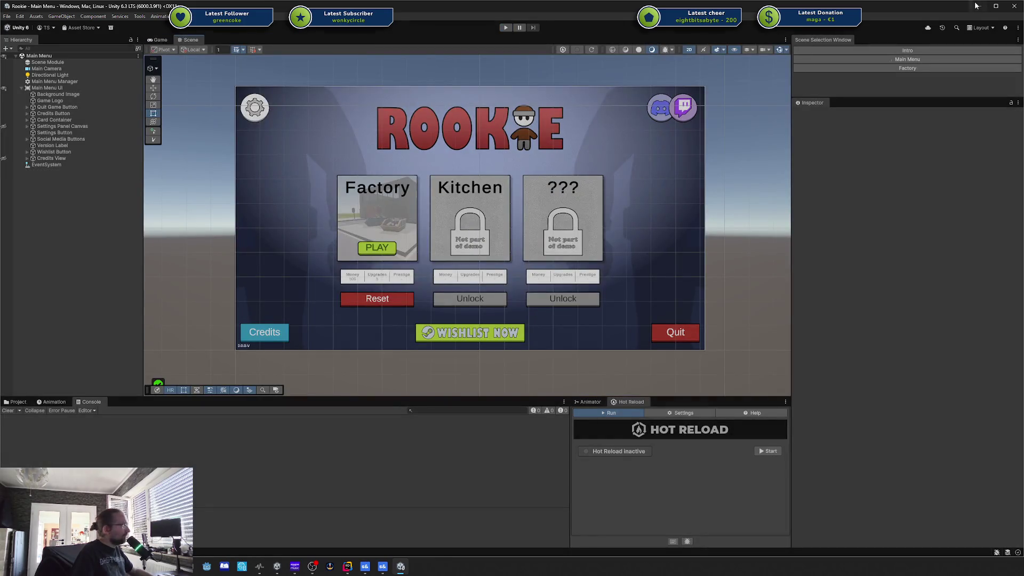
click(976, 6)
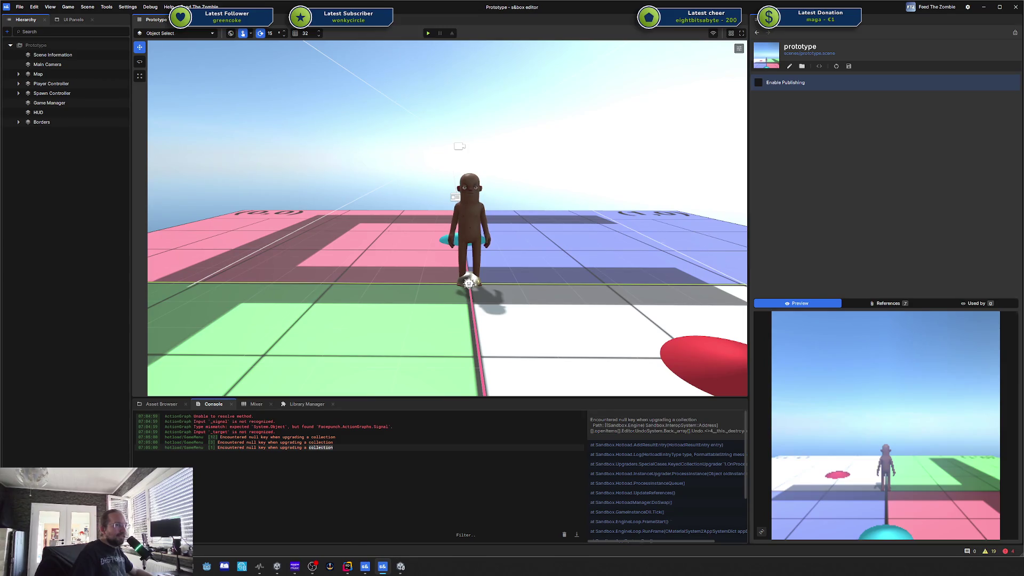
mouse_move(632, 212)
mouse_down()
mouse_move(533, 216)
mouse_move(313, 411)
mouse_up()
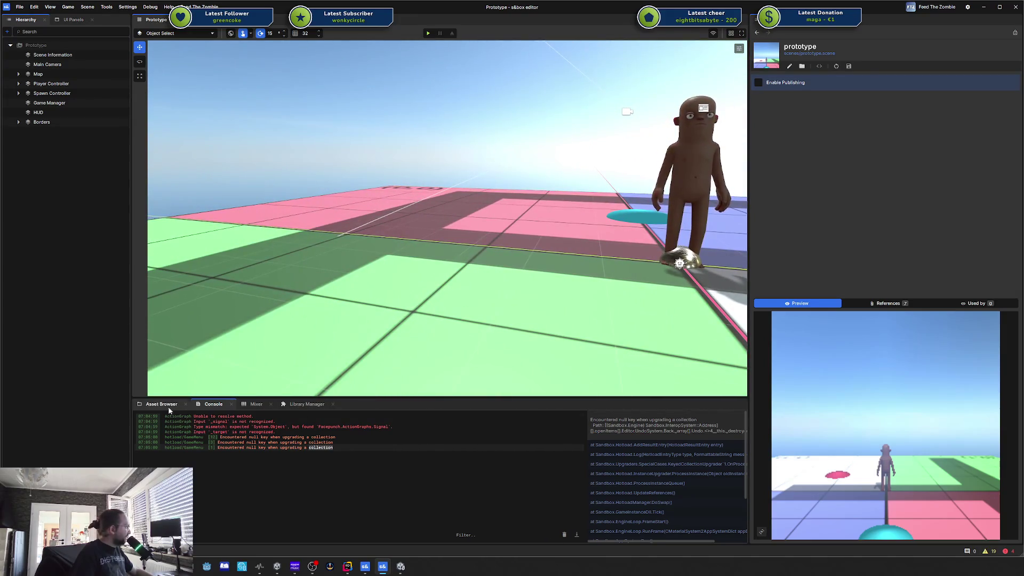
click(168, 405)
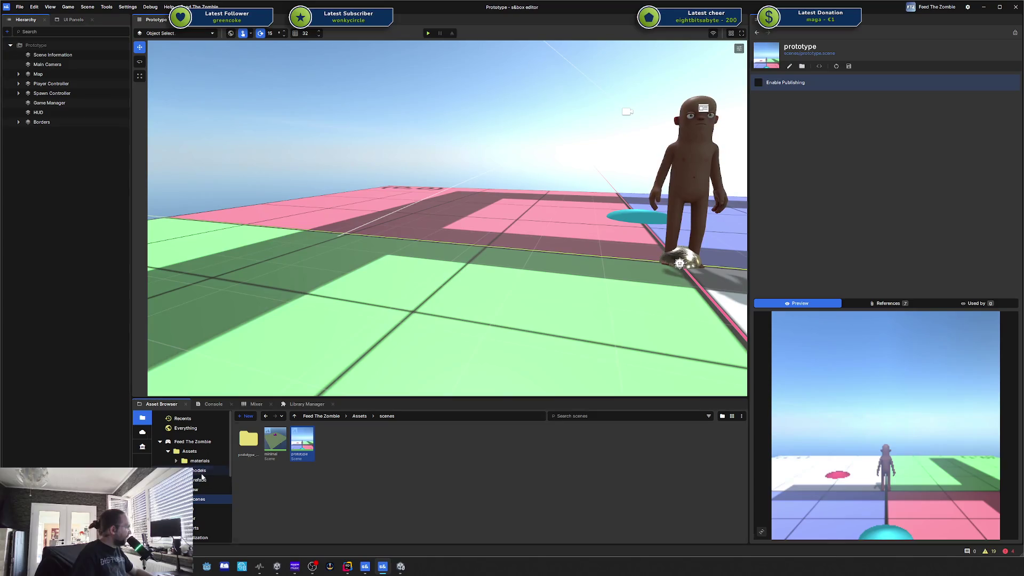
click(199, 470)
Step: Open base human in ModelDoc and look down on its head in the preview
click(249, 453)
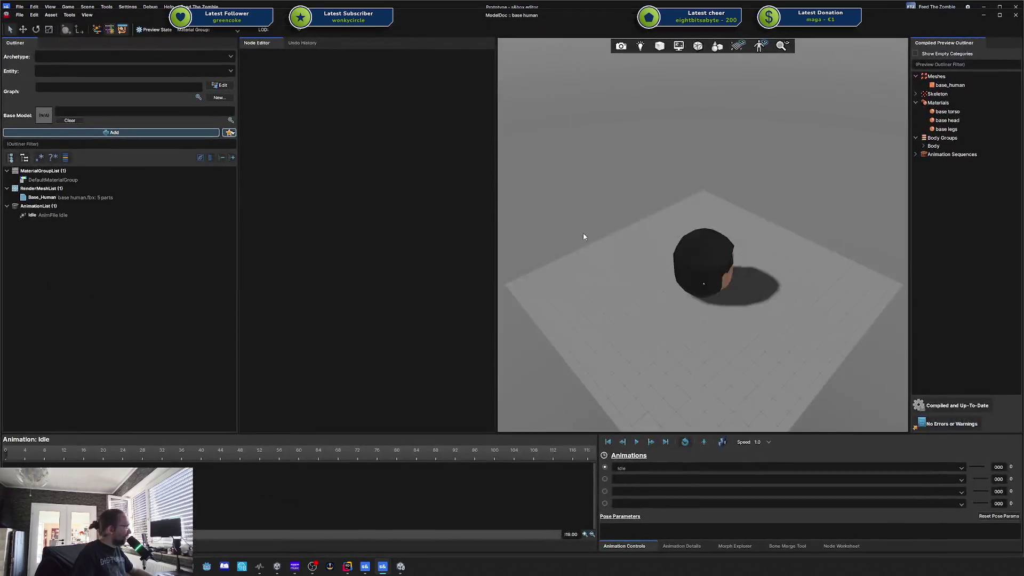
scroll(712, 288, up, 5)
drag(709, 286, 715, 285)
scroll(716, 288, down, 5)
scroll(715, 289, up, 8)
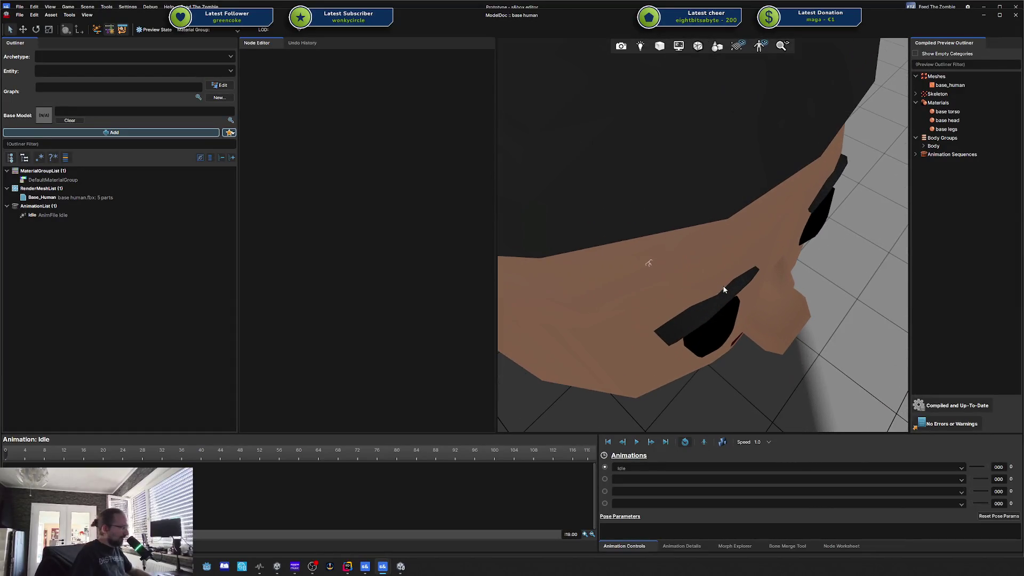
scroll(723, 289, down, 8)
Step: Orbit and zoom the preview around the back of the head and the face
drag(724, 289, 723, 289)
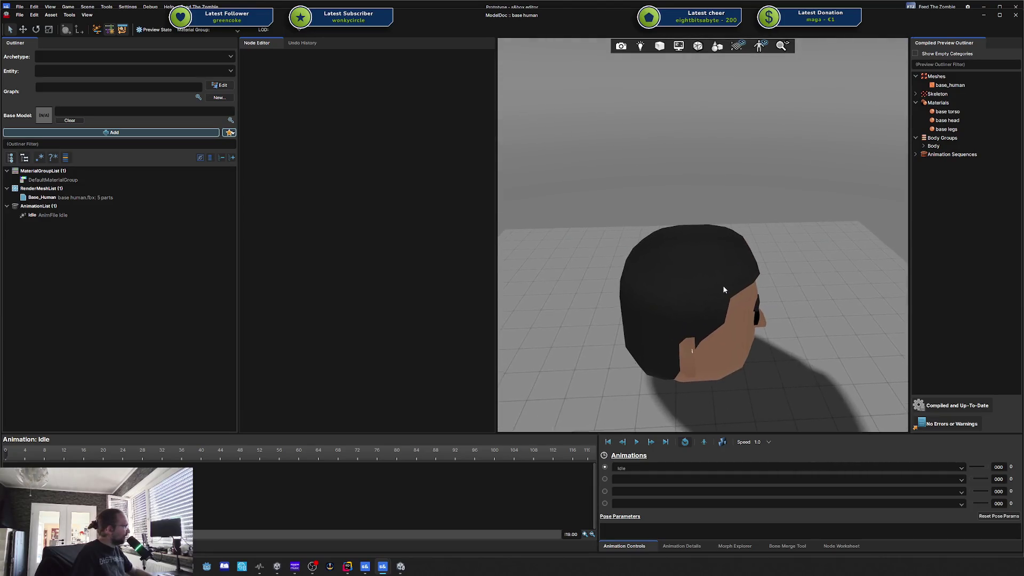
scroll(724, 290, down, 3)
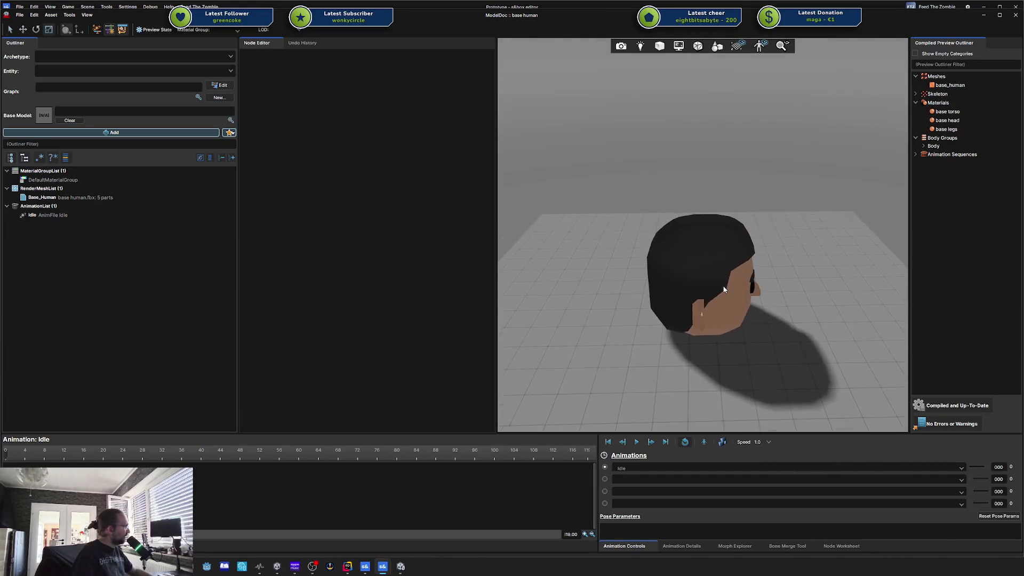
scroll(724, 290, up, 5)
scroll(724, 289, down, 2)
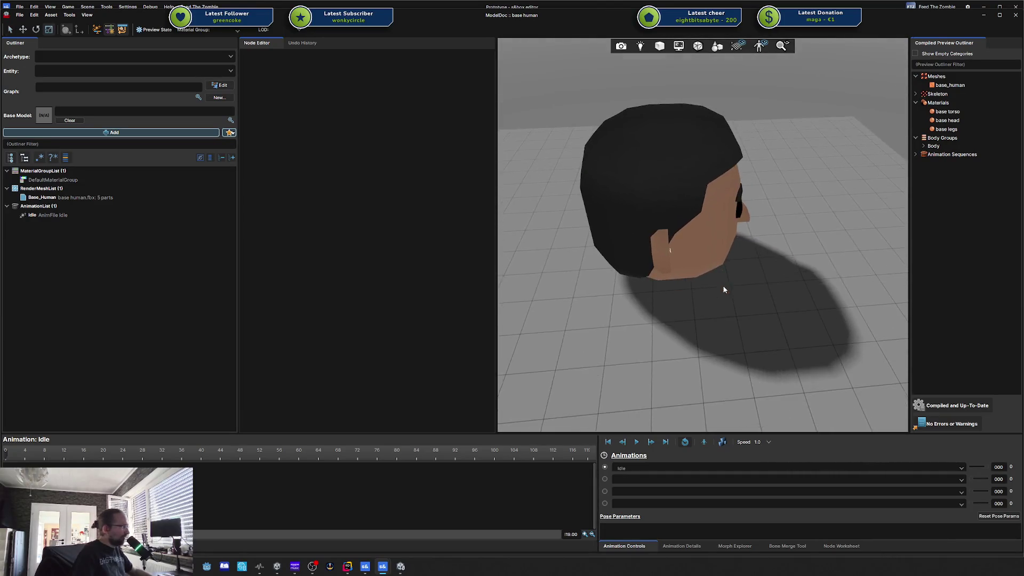
drag(724, 289, 692, 284)
scroll(724, 290, up, 4)
scroll(724, 290, down, 4)
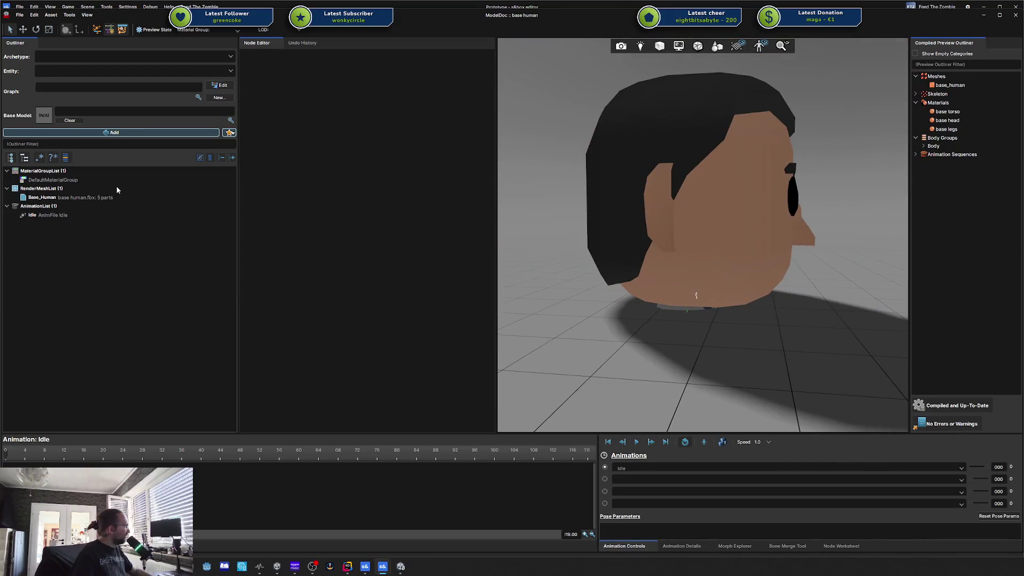
Step: Inspect the DefaultMaterialGroup materials and Base_Human mesh, viewing the whole body from the side
click(95, 179)
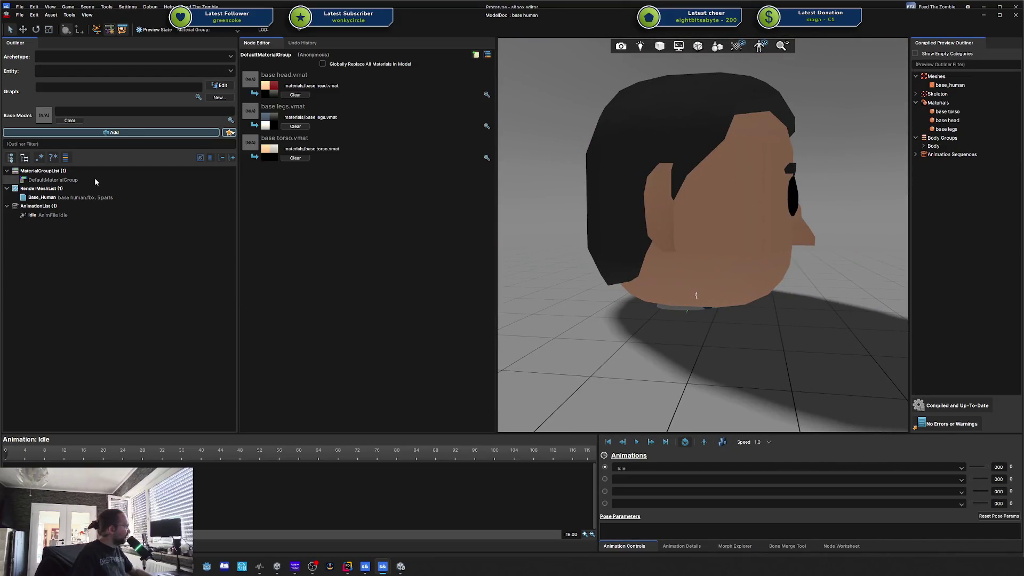
click(75, 197)
mouse_move(674, 240)
mouse_down()
mouse_move(726, 205)
mouse_move(685, 228)
mouse_move(688, 237)
mouse_move(739, 249)
mouse_move(745, 231)
mouse_up()
Step: Review the Idle animation's settings from several preview angles, then close ModelDoc
click(75, 214)
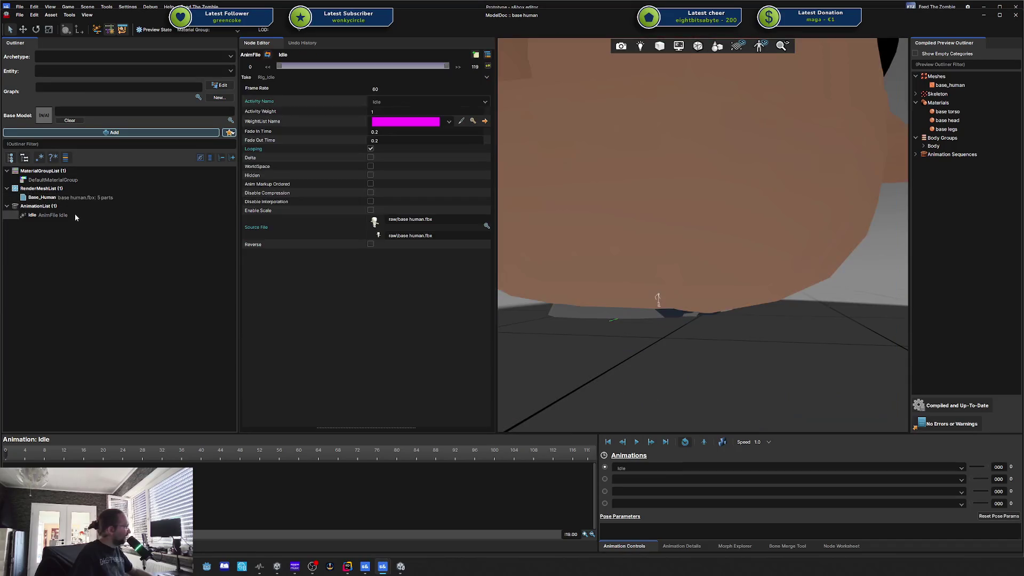
drag(712, 289, 713, 290)
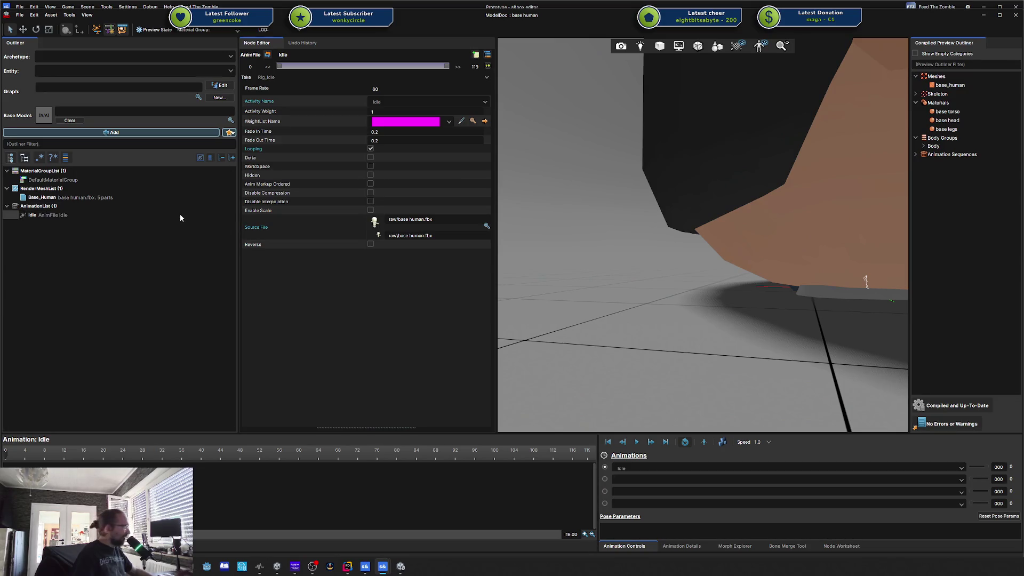
drag(621, 247, 665, 248)
scroll(664, 248, up, 3)
scroll(664, 248, up, 3)
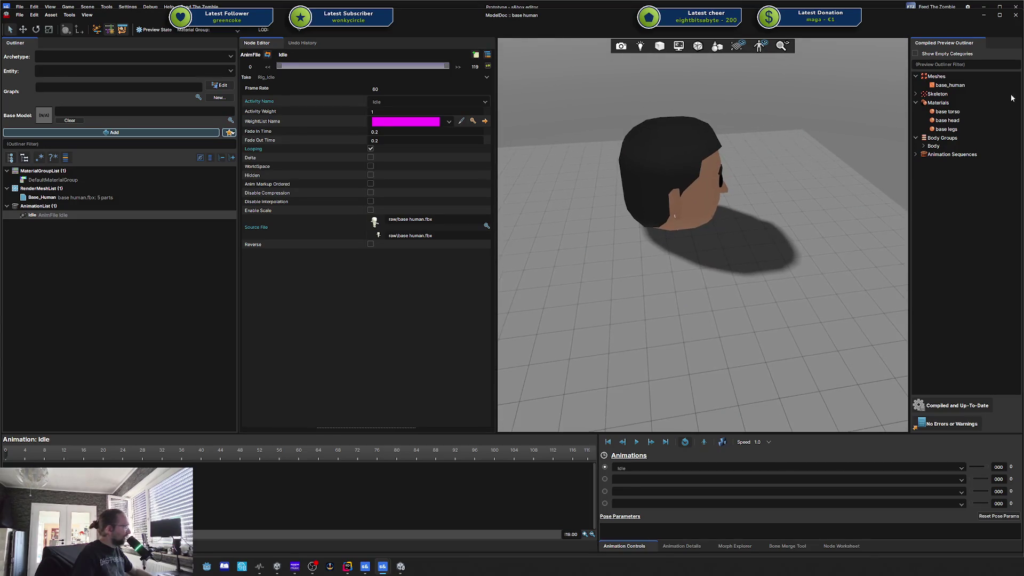
click(1013, 16)
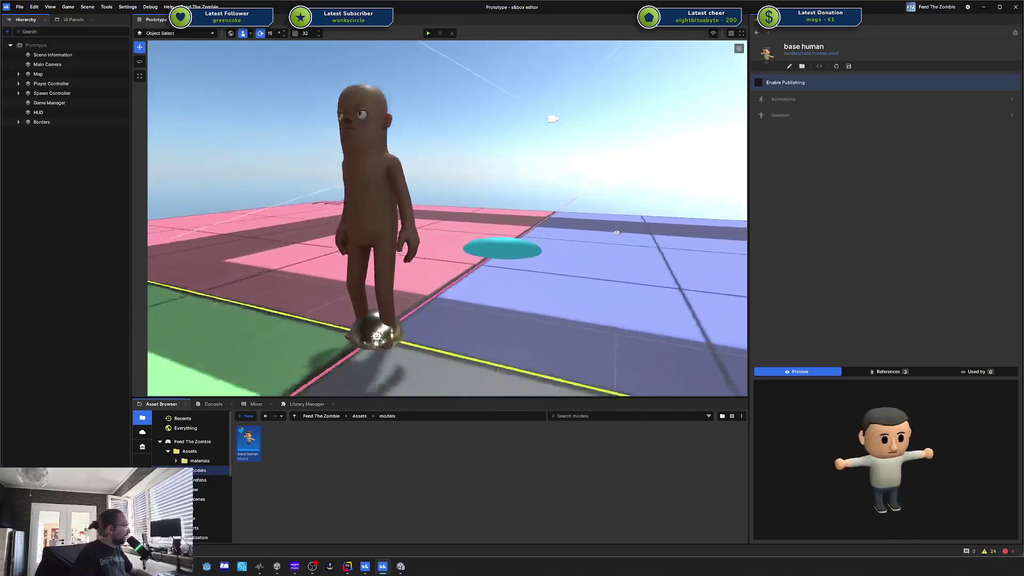
Step: Play-test the Prototype scene, then pause the running game with Escape
click(427, 33)
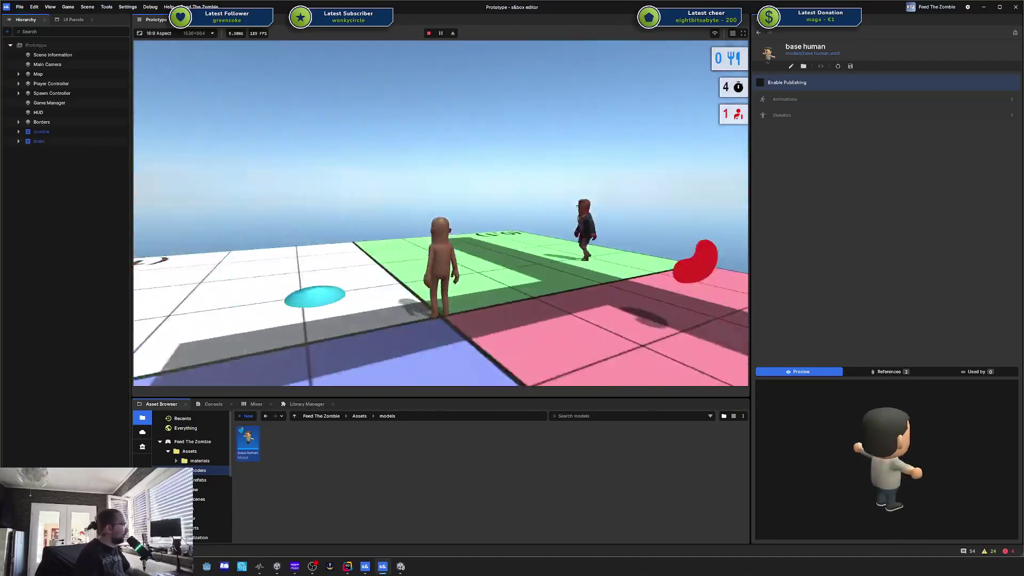
key(Escape)
Step: Leave the game from the pause menu to end the play test
click(195, 346)
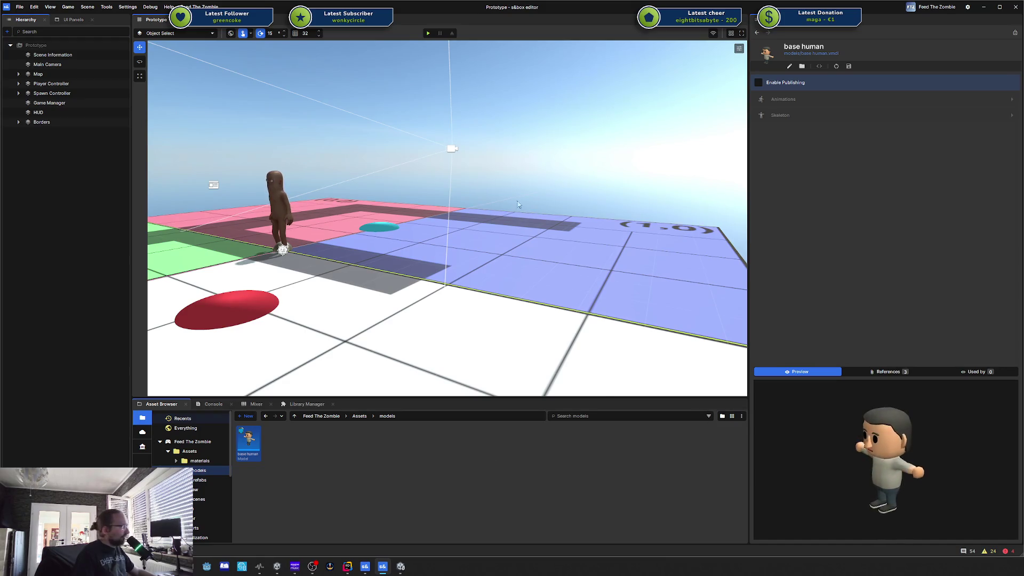
Step: Bring up Rider on SpawnController.cs and move its window aside to reveal the scene
click(348, 568)
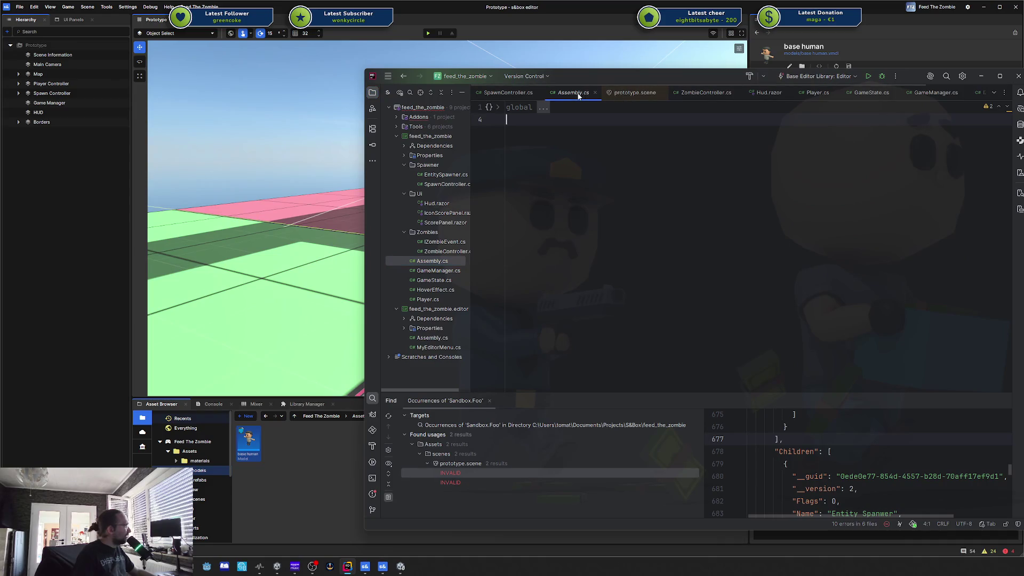
click(520, 93)
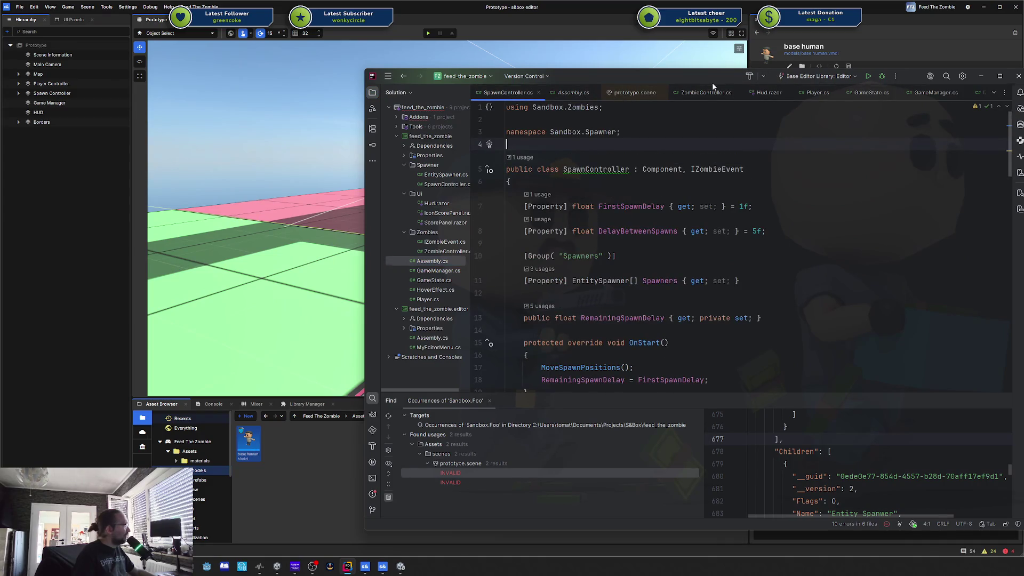
drag(712, 82, 1023, 78)
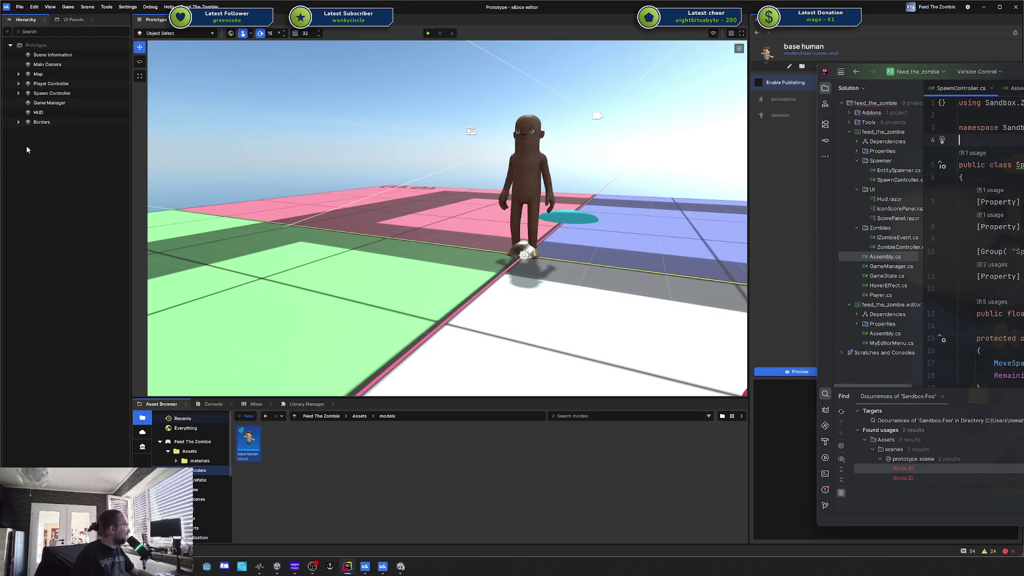
Step: Disable the Spawn Controller object and start a play test
click(62, 102)
click(63, 93)
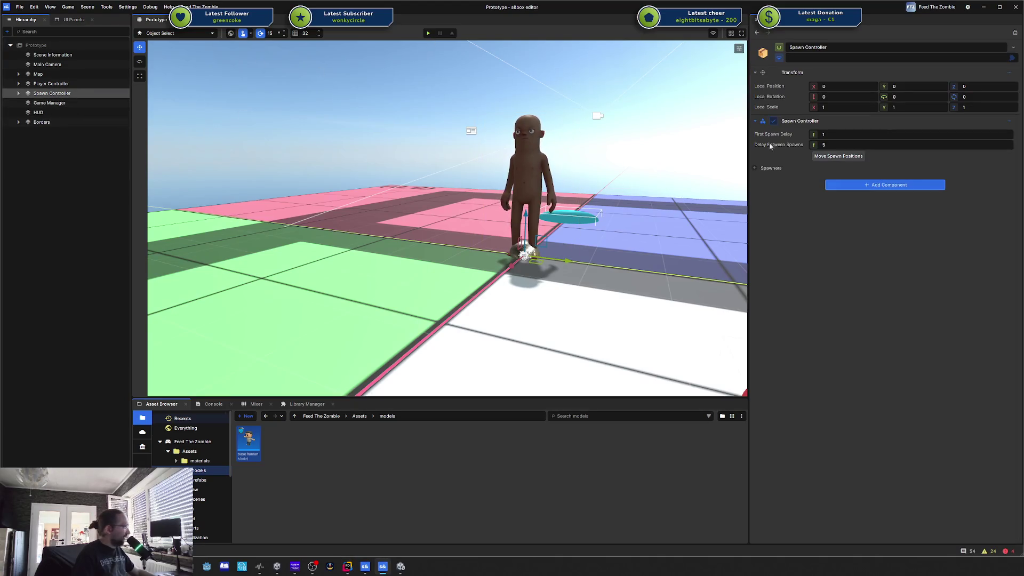
click(779, 47)
click(428, 34)
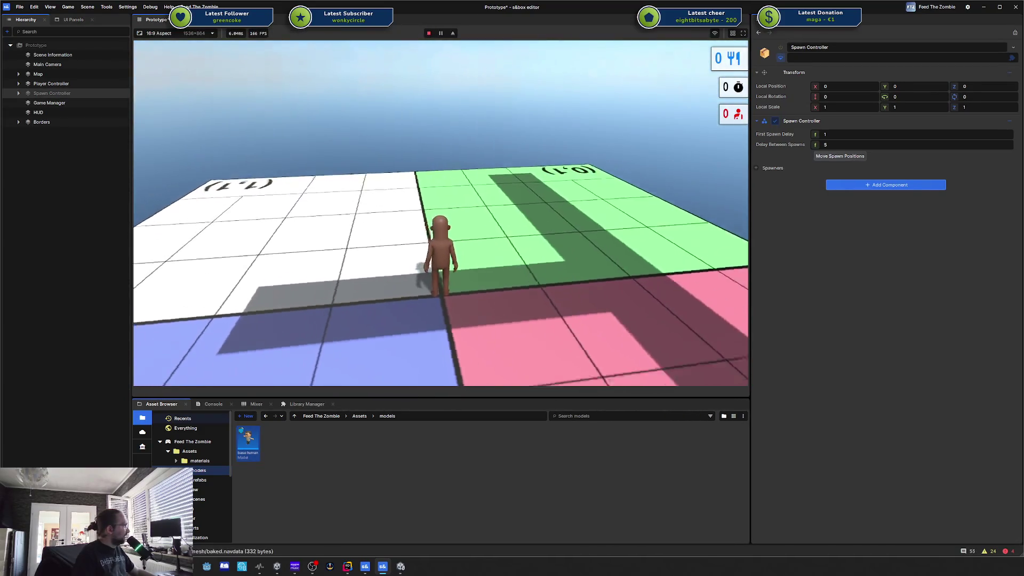
Step: Bring Rider back to the front and reposition it over the editor
key(super)
key(alt+Tab)
mouse_move(847, 132)
mouse_down()
mouse_move(796, 139)
mouse_move(826, 129)
mouse_move(828, 113)
mouse_move(698, 126)
mouse_move(617, 174)
mouse_up()
Step: Preview ScorePanel.razor and IconScorePanel.razor, then open Hud.razor in Rider
click(659, 256)
key(Up)
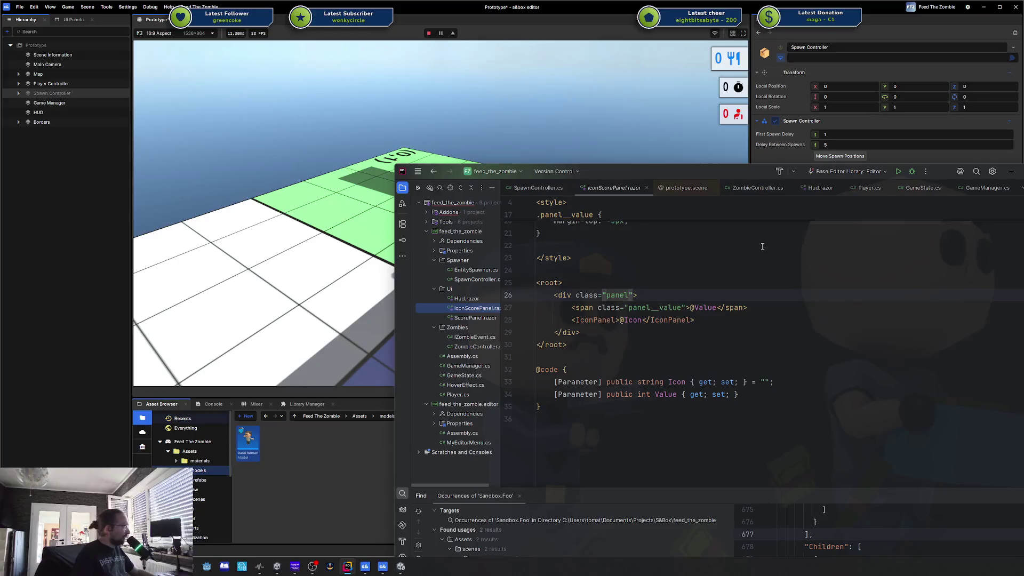
scroll(530, 308, up, 2)
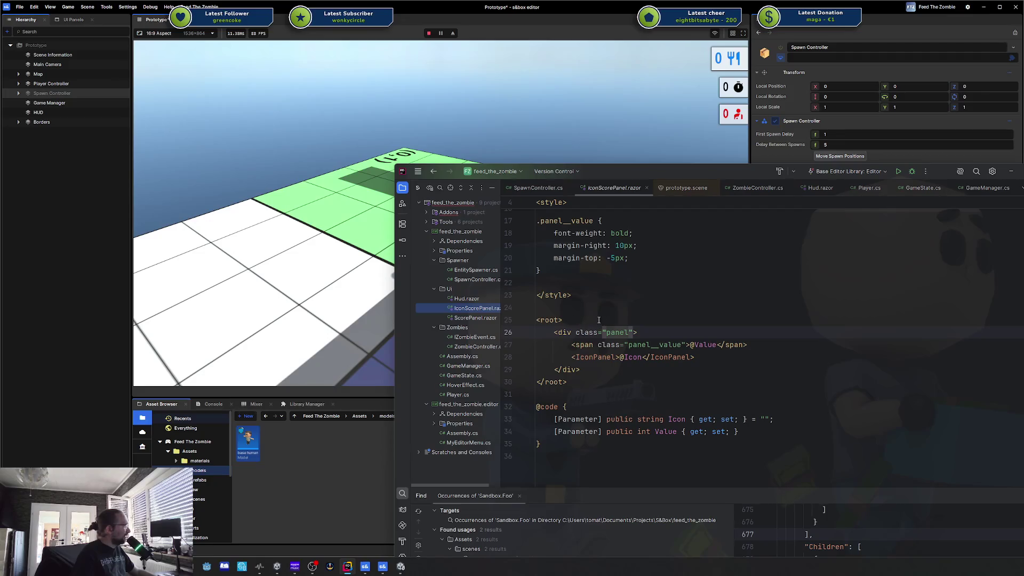
key(Up)
scroll(623, 321, down, 1)
scroll(623, 321, down, 4)
Step: Add a 'Hello World' line inside the container div, then cut it out again
click(656, 282)
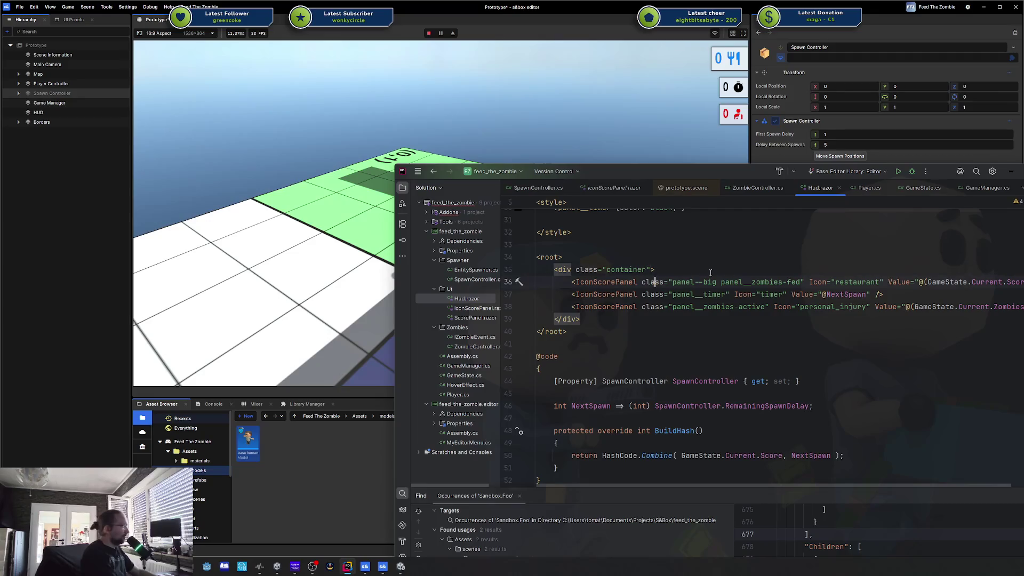
key(Down)
click(710, 271)
key(Return)
text(Hello Wor)
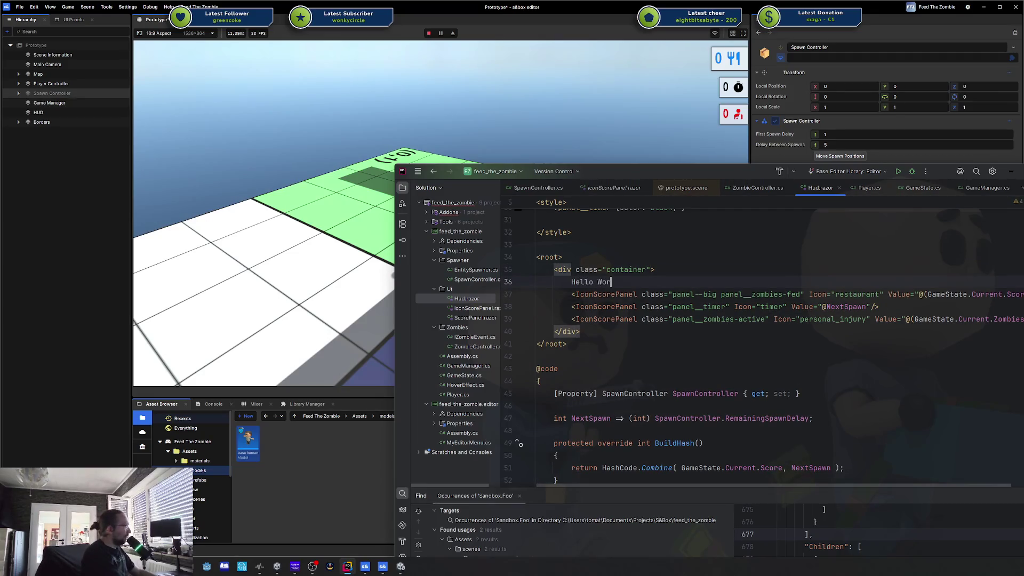
text(ld)
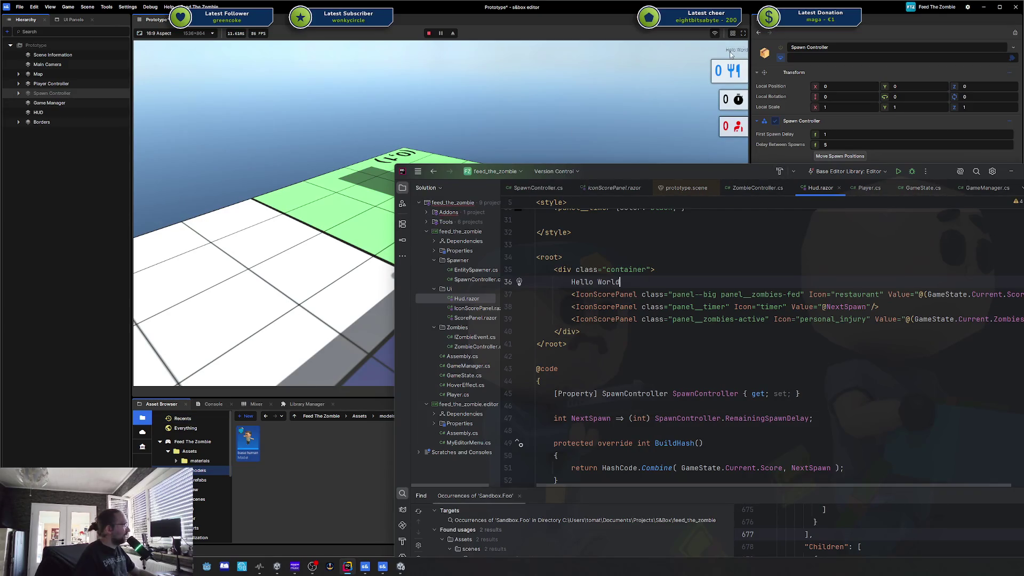
key(ctrl+x)
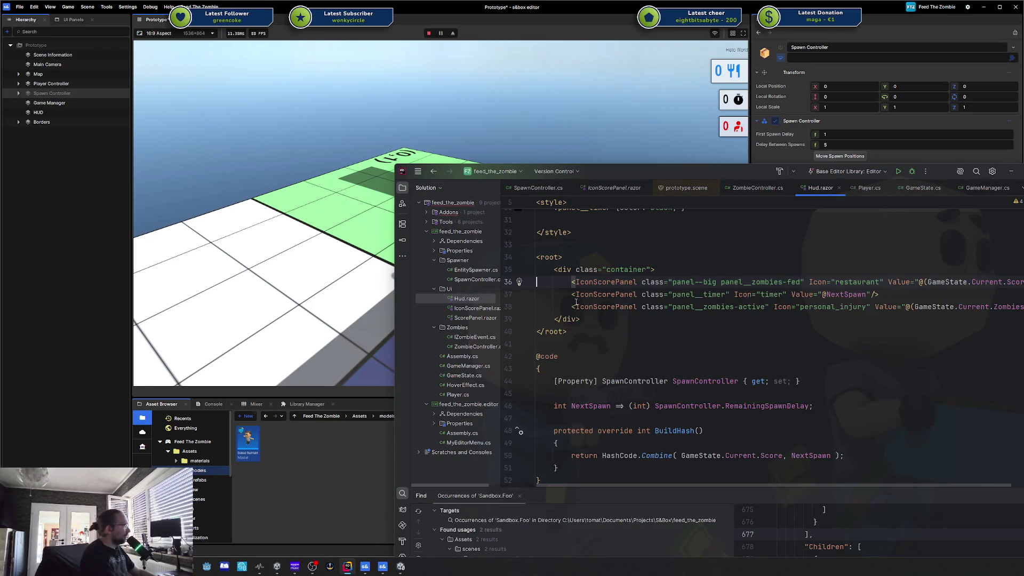
Step: Duplicate the zombies-active IconScorePanel line with Ctrl+D, delete the copy, and return to s&box
click(691, 307)
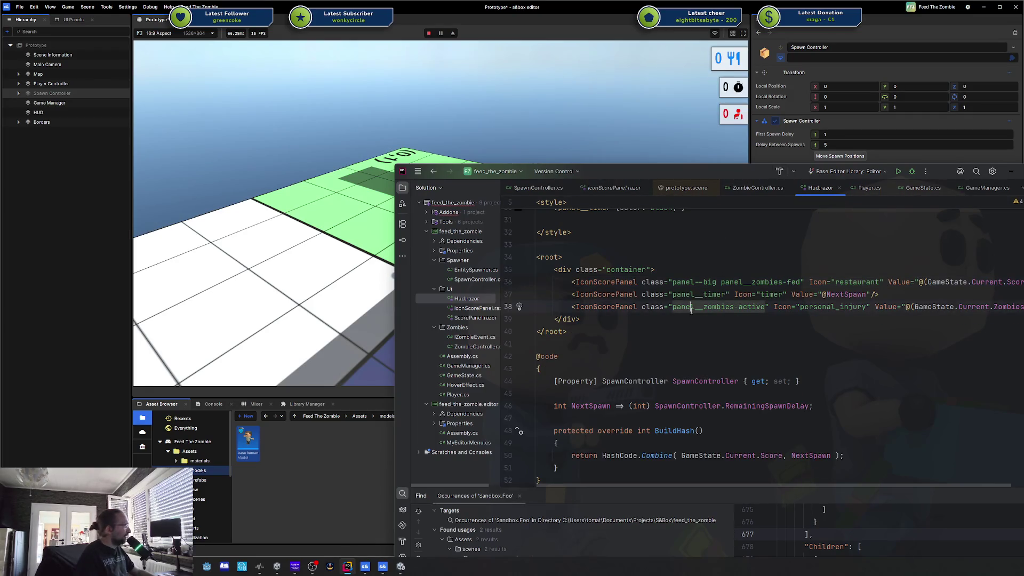
key(ctrl+d)
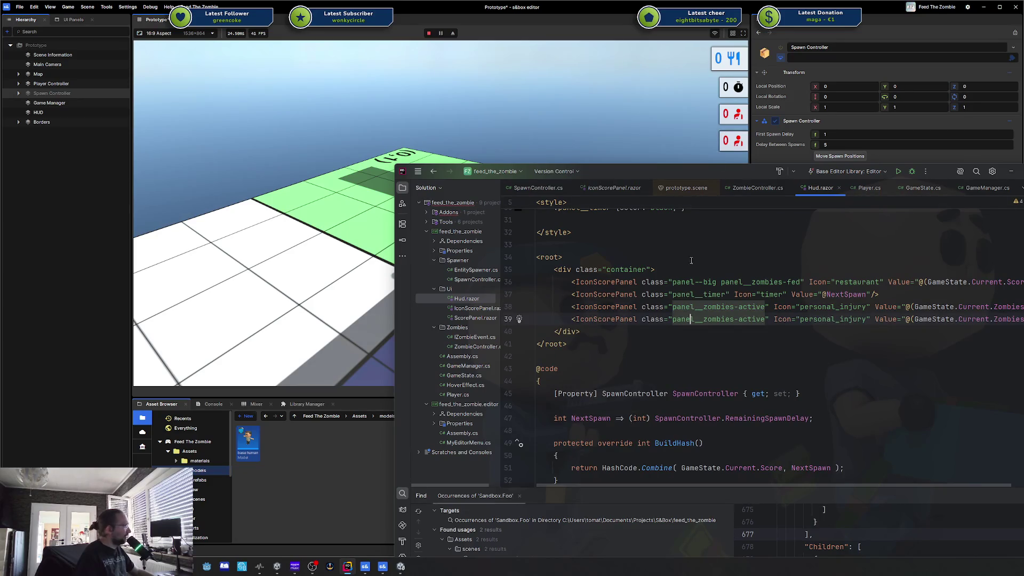
key(Right)
key(ctrl+x)
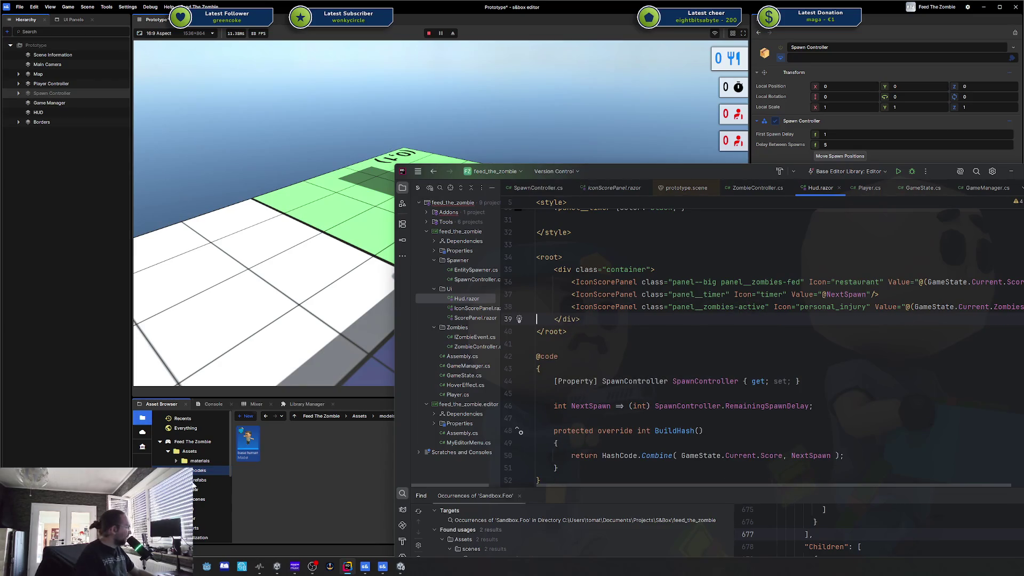
click(949, 163)
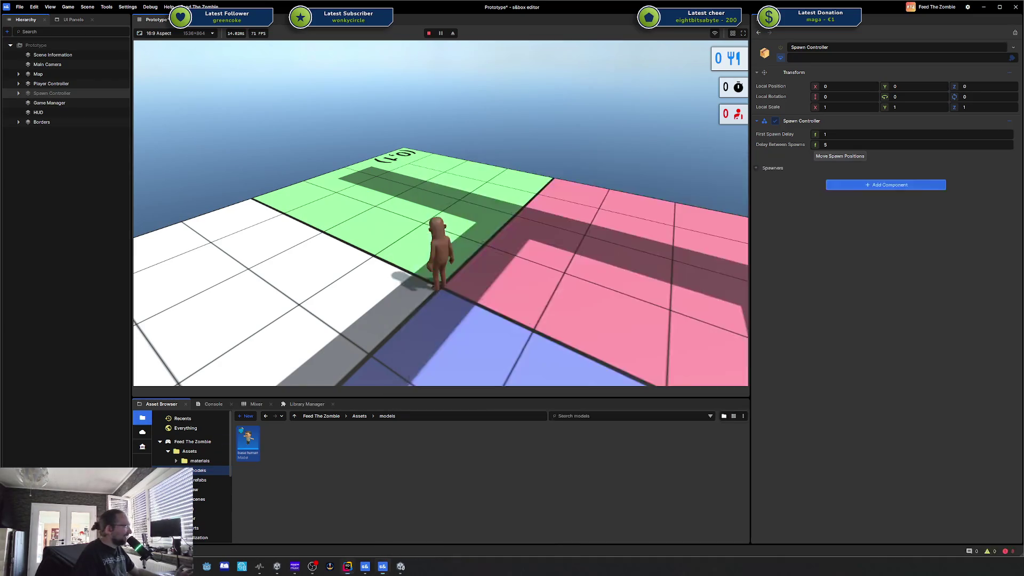
Step: Open and close the Start menu, then Alt+Tab to bring Rider with Hud.razor forward
key(super)
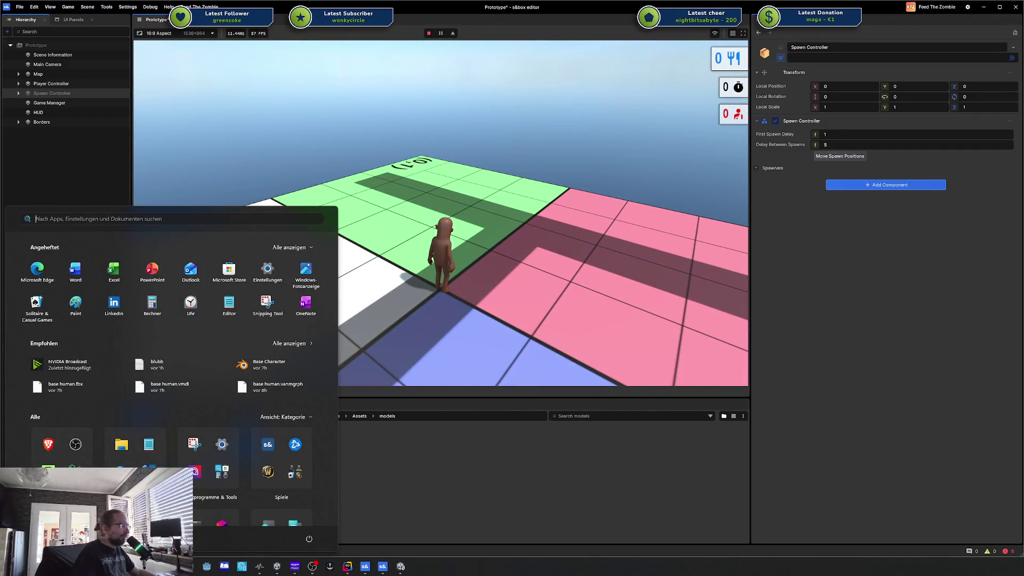
key(super)
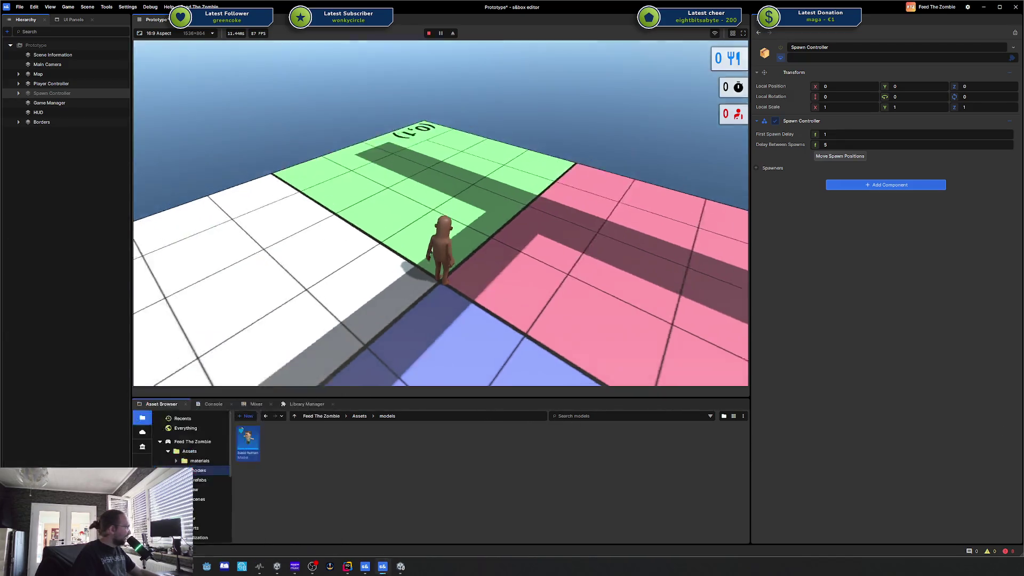
key(alt+Tab)
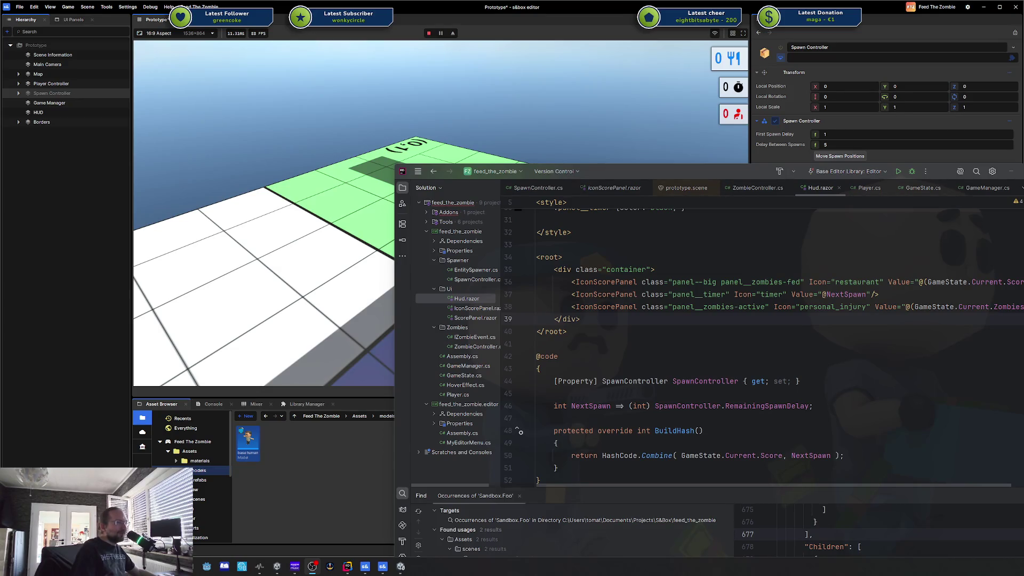
Step: Run the character across the blue, green and pink grid areas, then pause with Escape
click(815, 29)
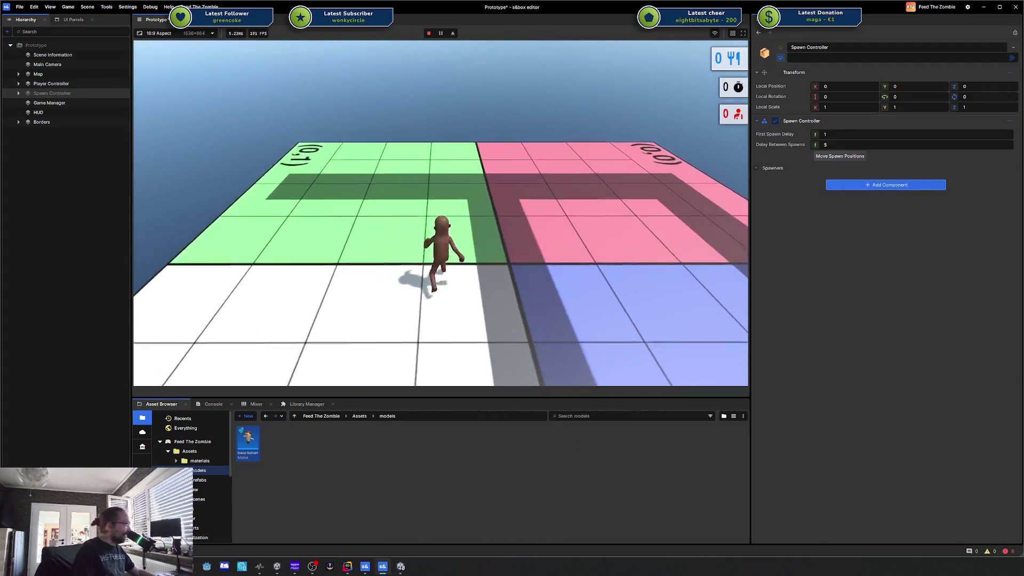
key(w)
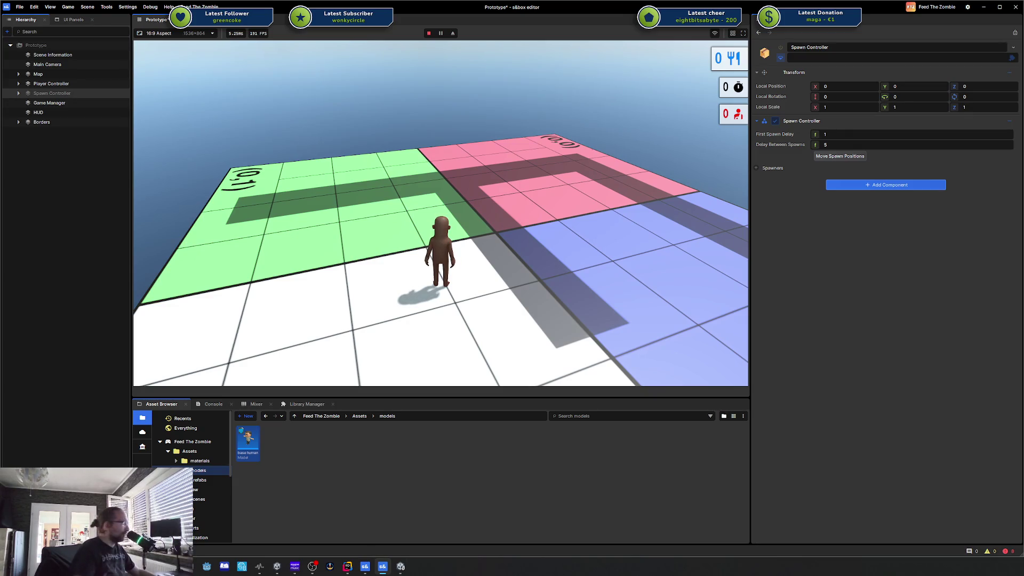
key(w)
key(w)
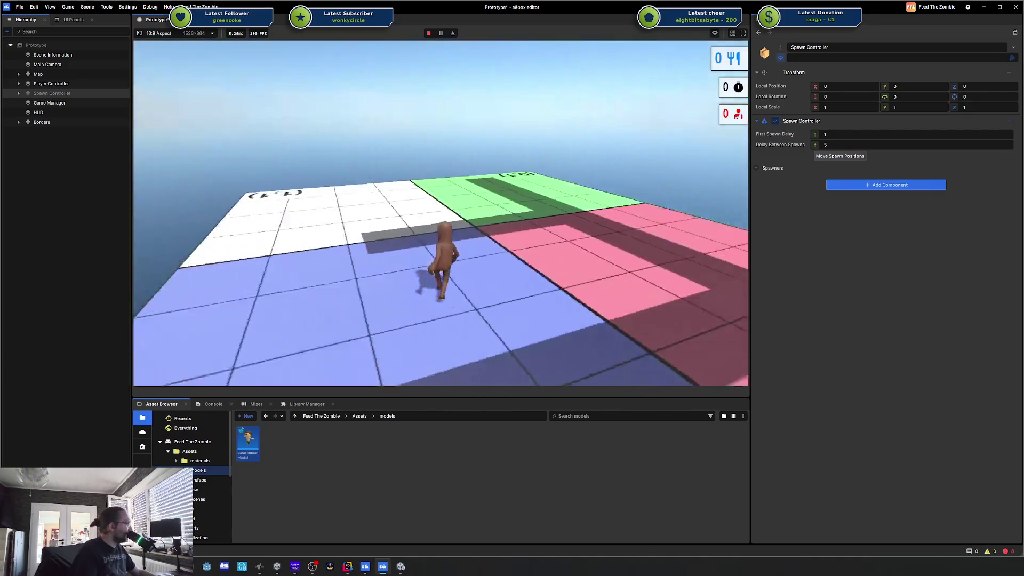
key(w)
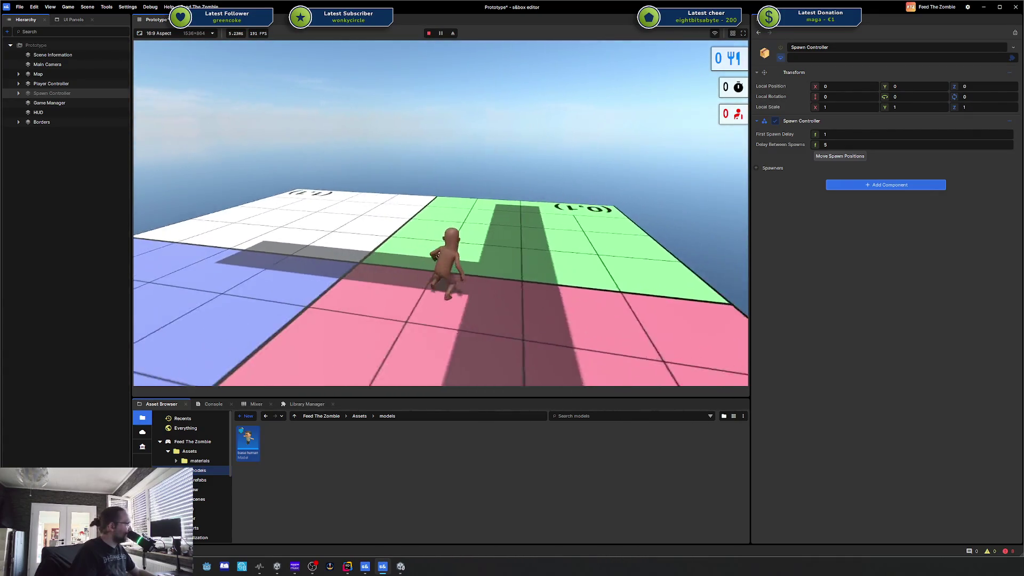
key(w)
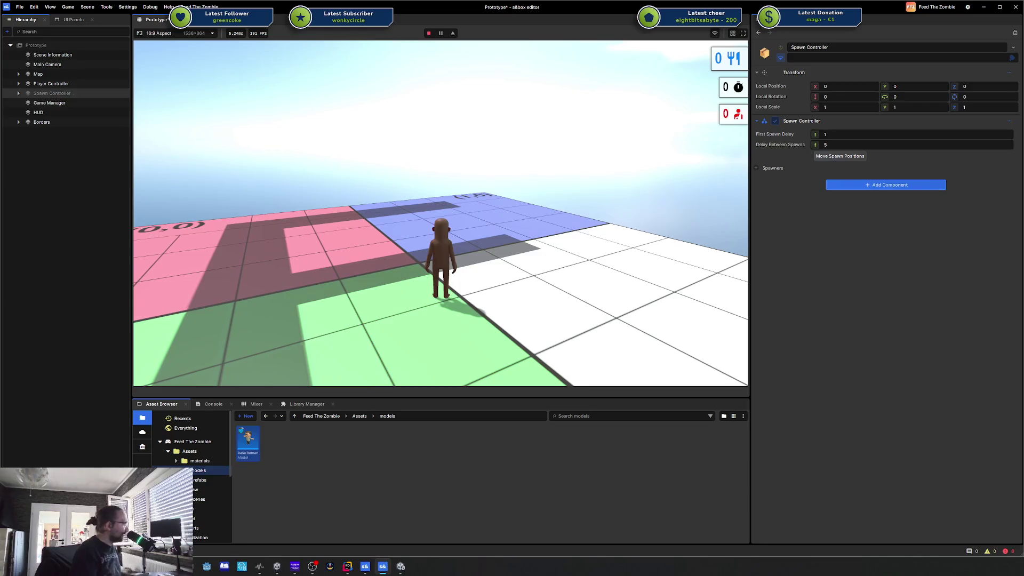
key(w)
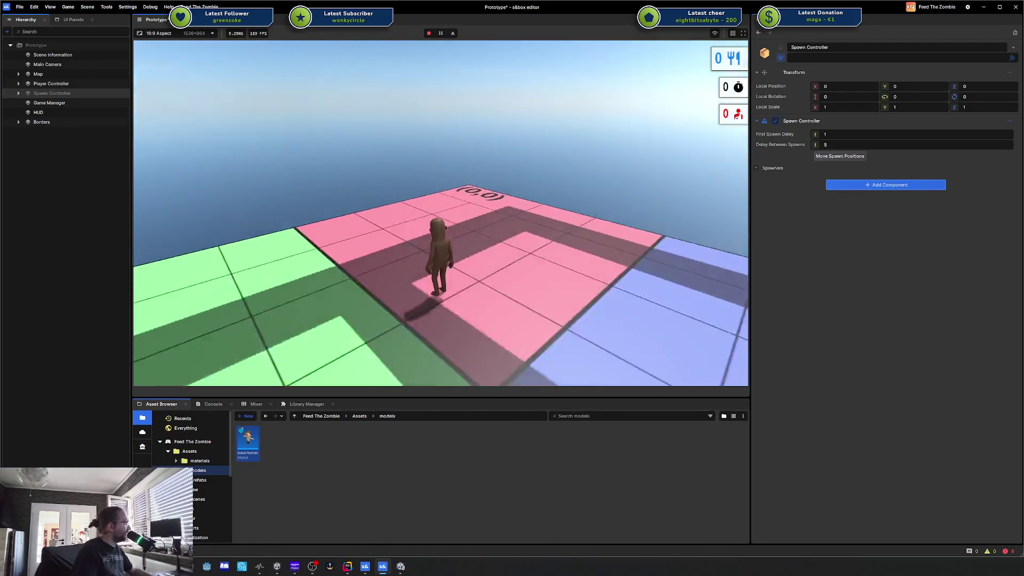
key(Escape)
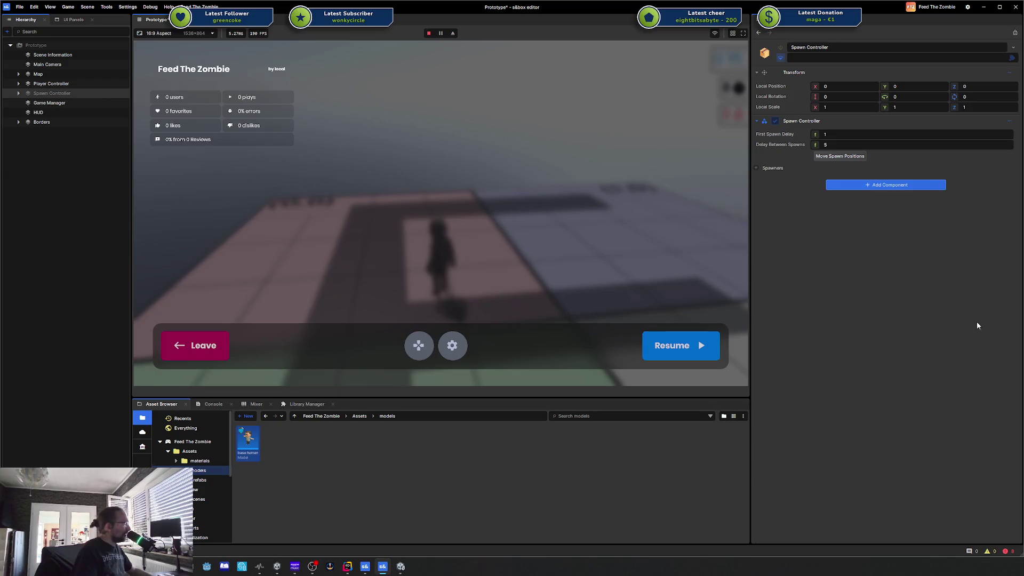
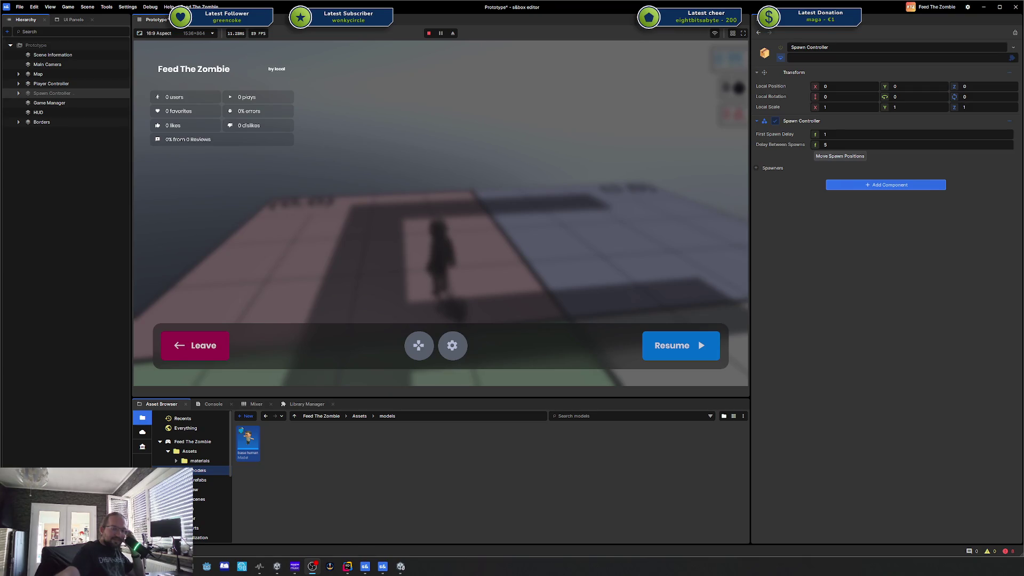
Step: Pause the running prototype and open its in-game settings
key(F1)
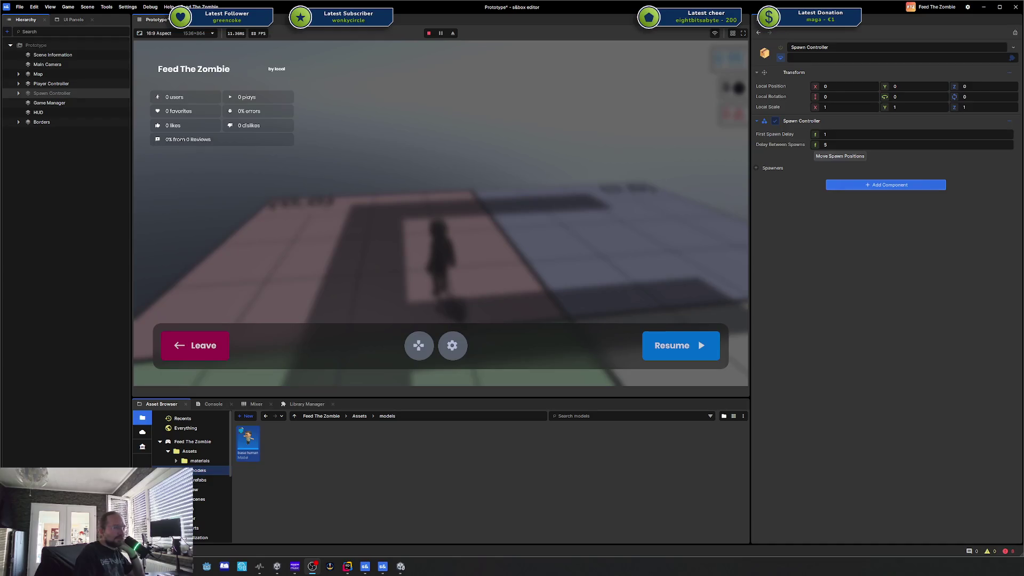
key(F1)
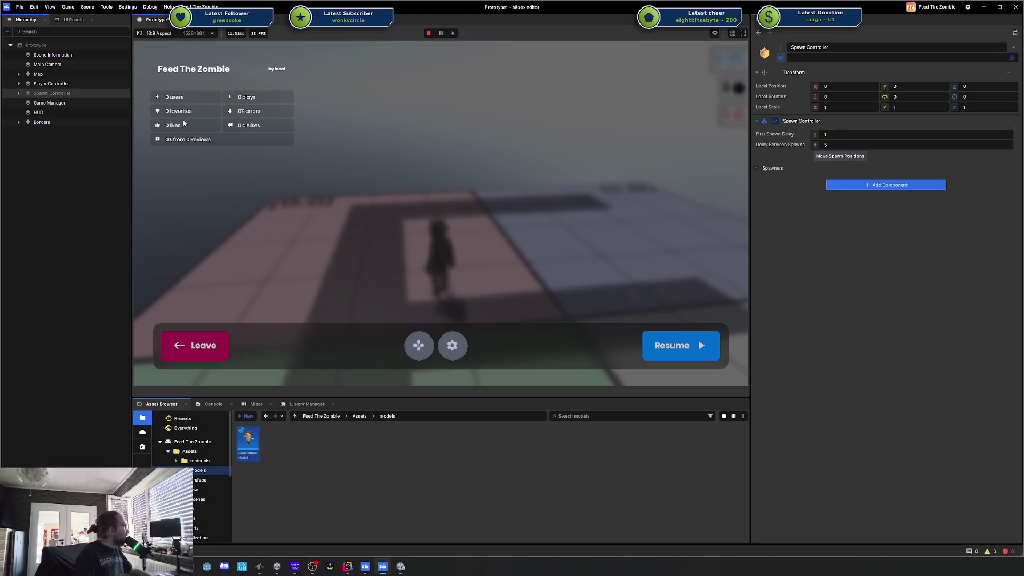
click(453, 346)
scroll(423, 165, down, 10)
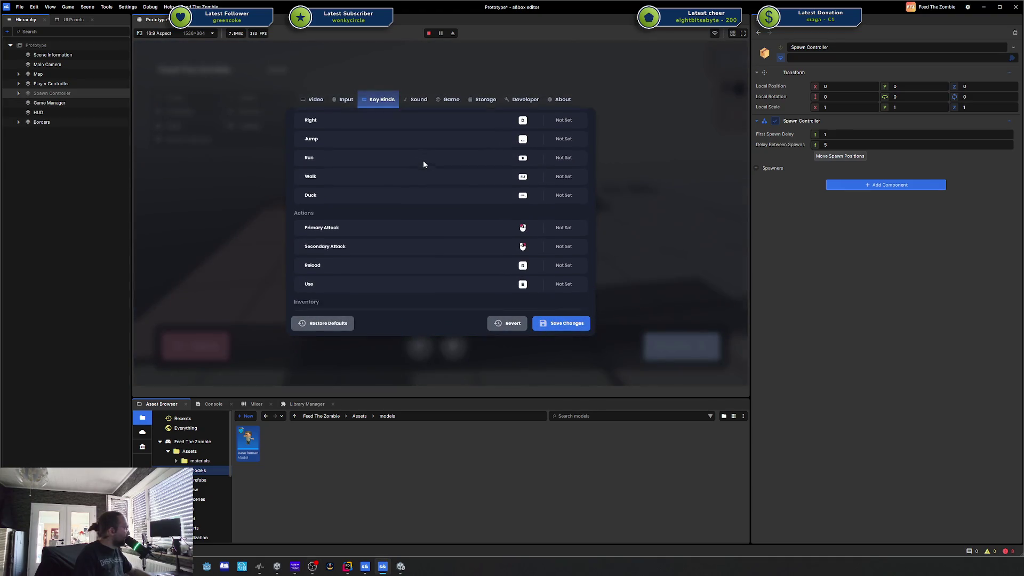
scroll(423, 164, up, 10)
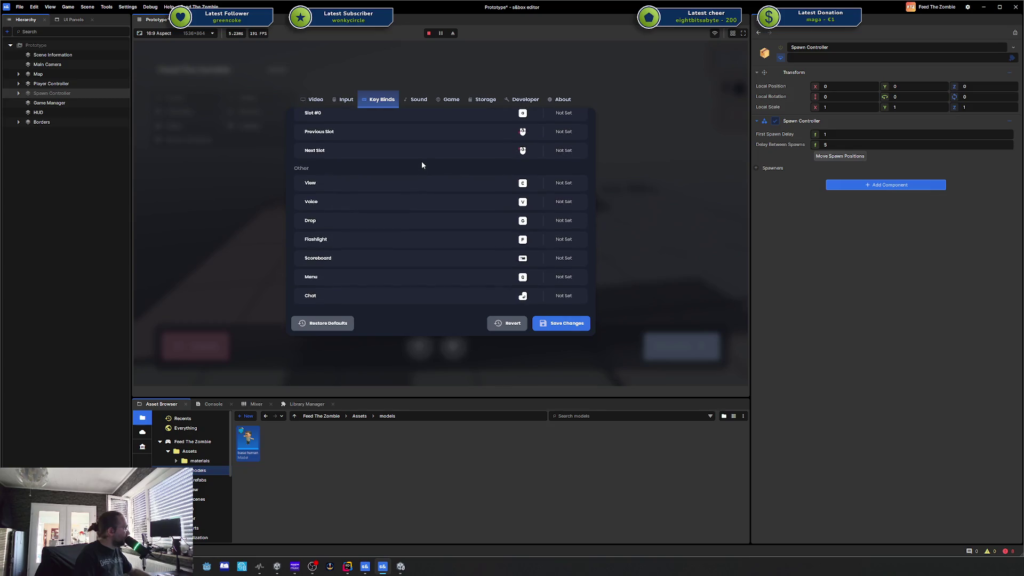
Step: Browse the Input, Video and Key Binds tabs, ending on the key bindings list
click(341, 100)
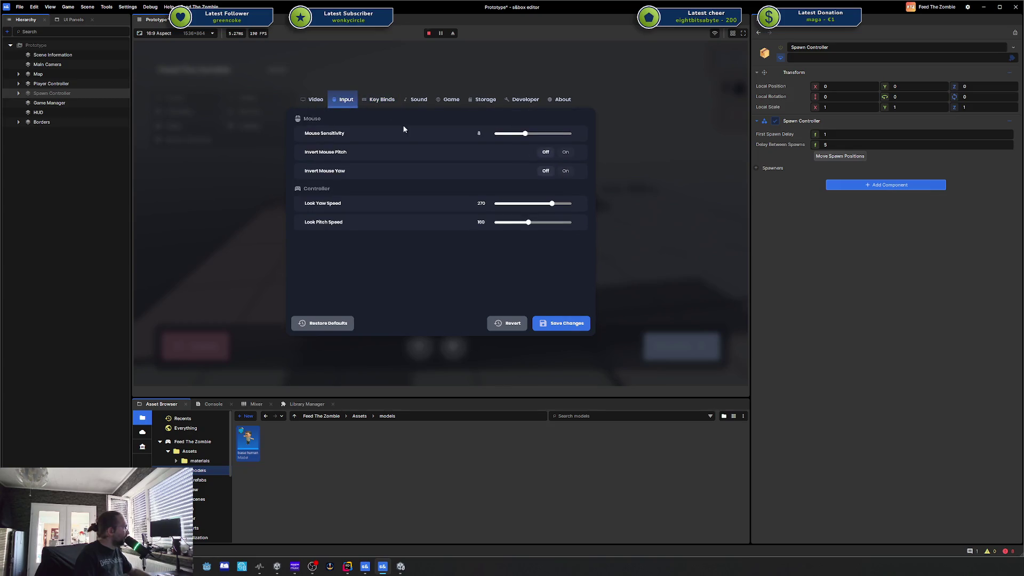
click(312, 100)
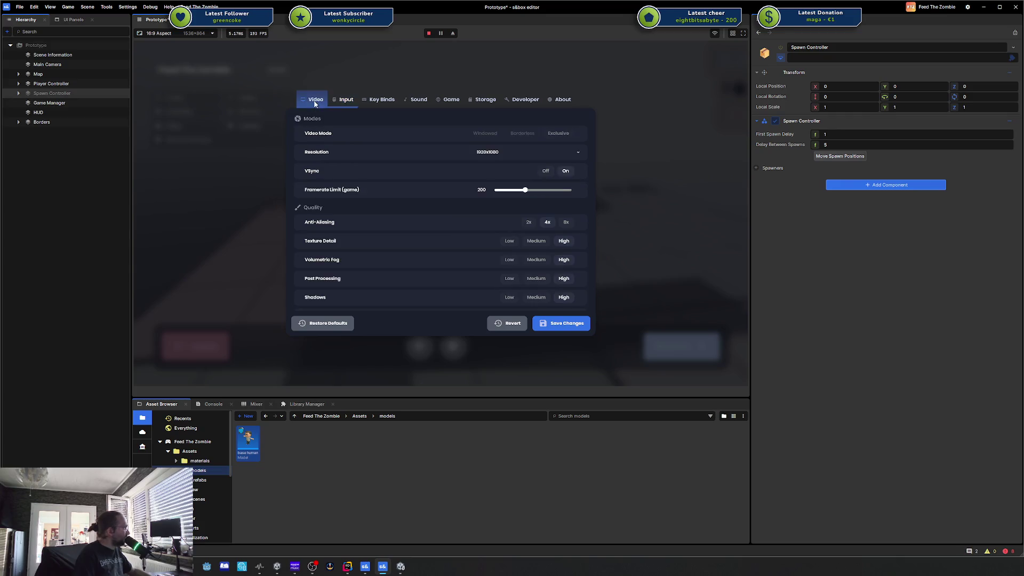
click(345, 101)
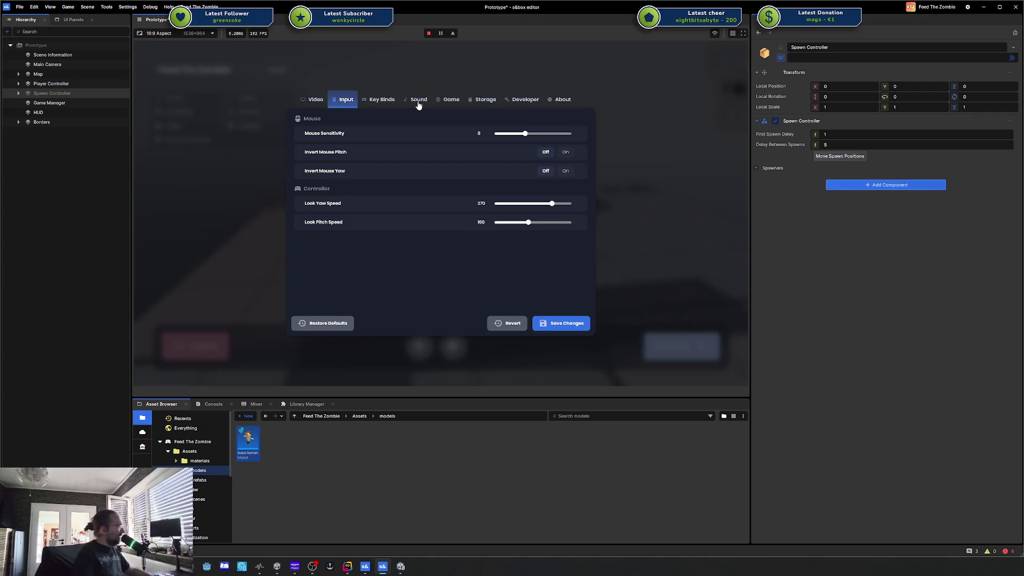
click(361, 100)
scroll(408, 174, down, 10)
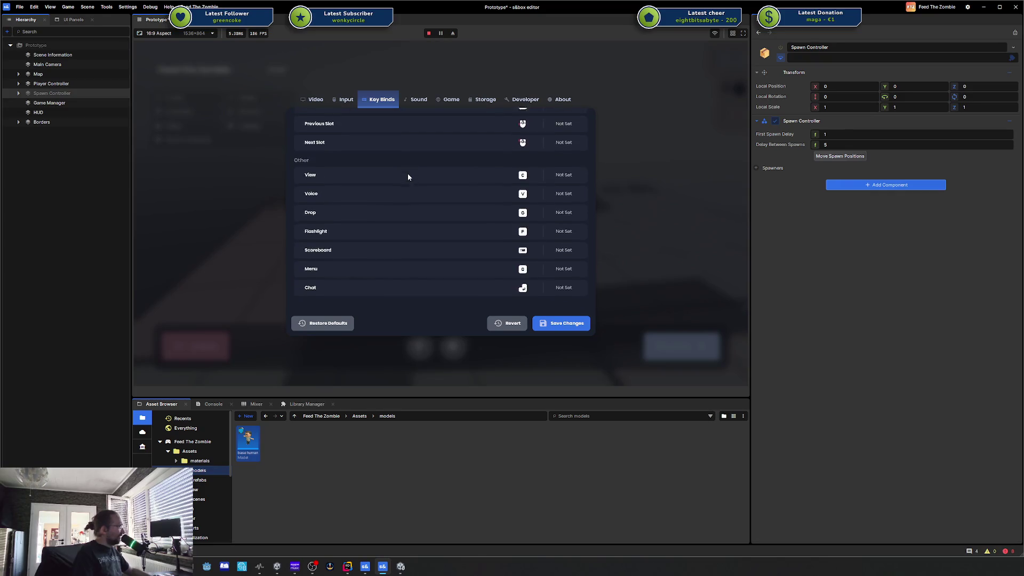
scroll(469, 228, up, 5)
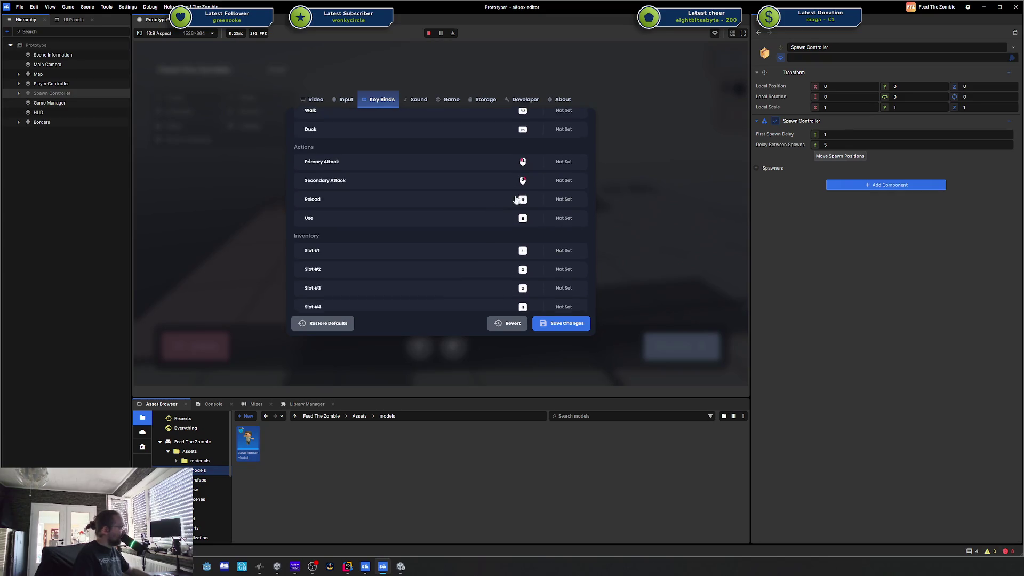
scroll(555, 189, down, 5)
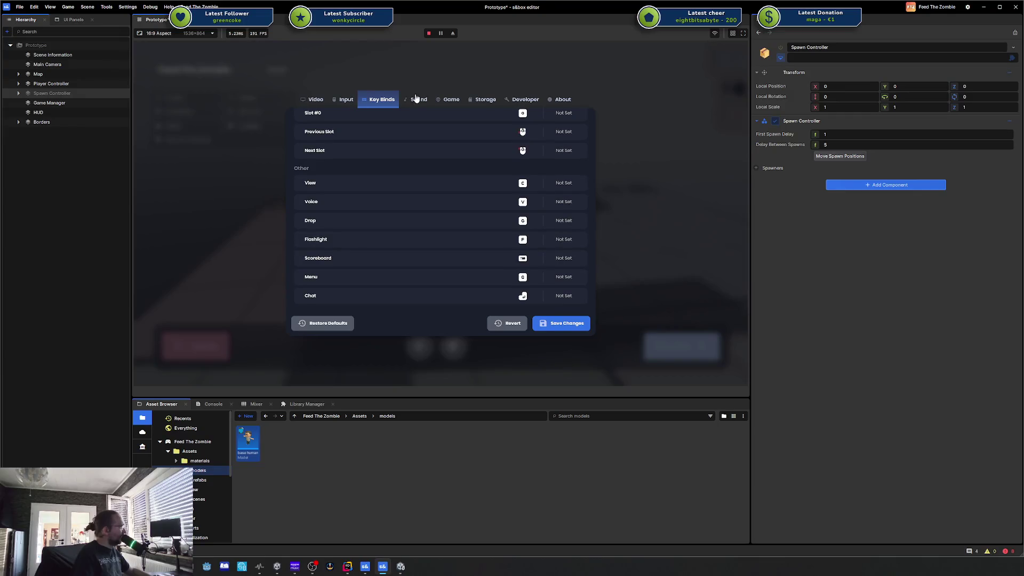
click(344, 100)
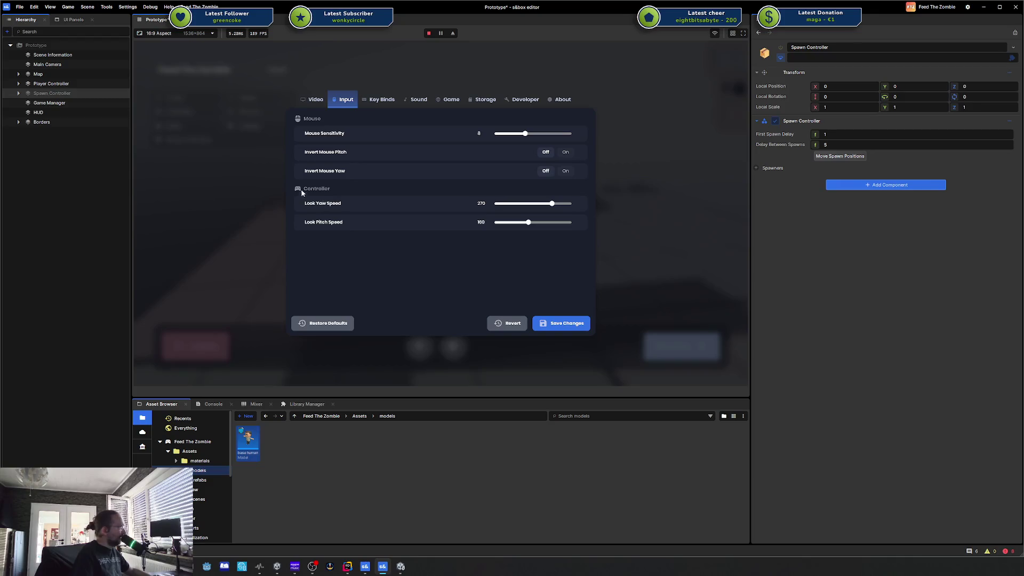
click(378, 100)
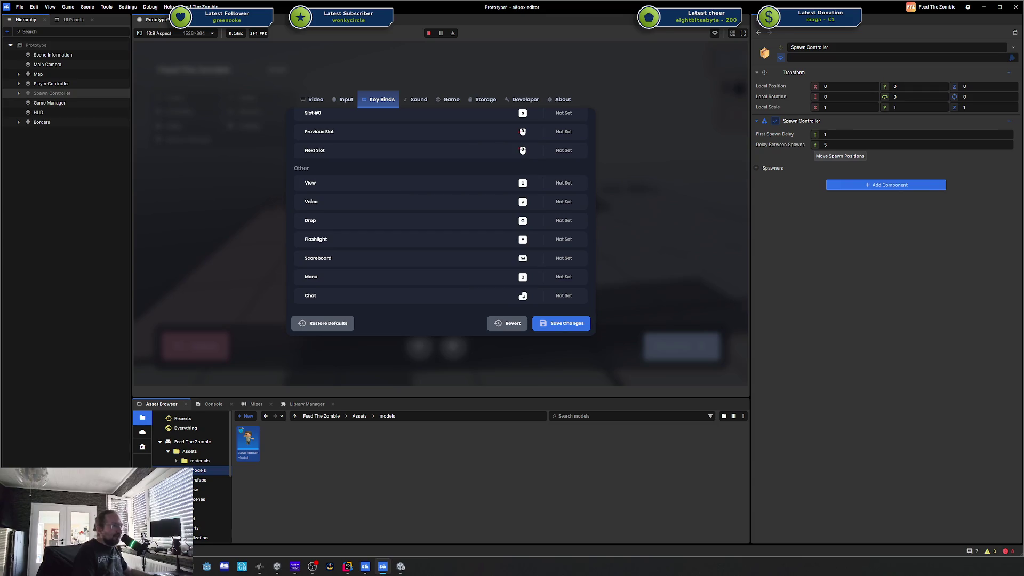
Step: Switch the game's settings to the Sound tab
click(419, 100)
click(448, 100)
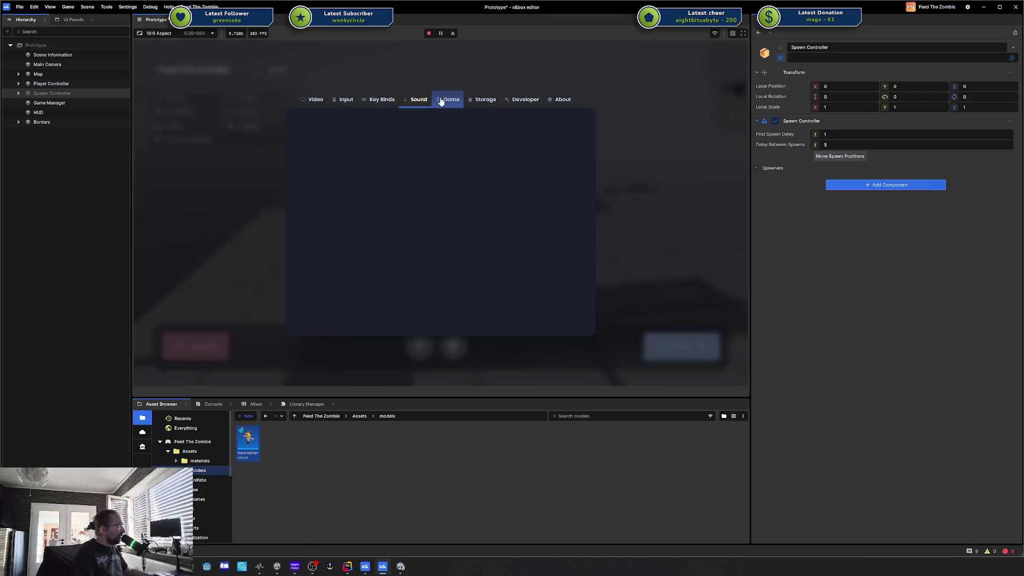
click(382, 100)
click(346, 100)
click(327, 100)
click(342, 100)
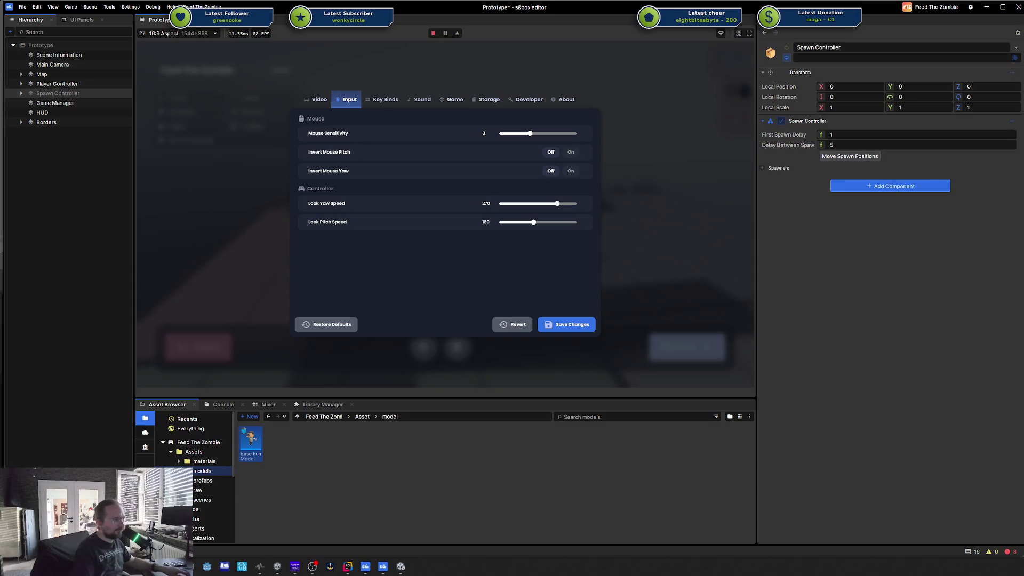
drag(776, 140, 888, 136)
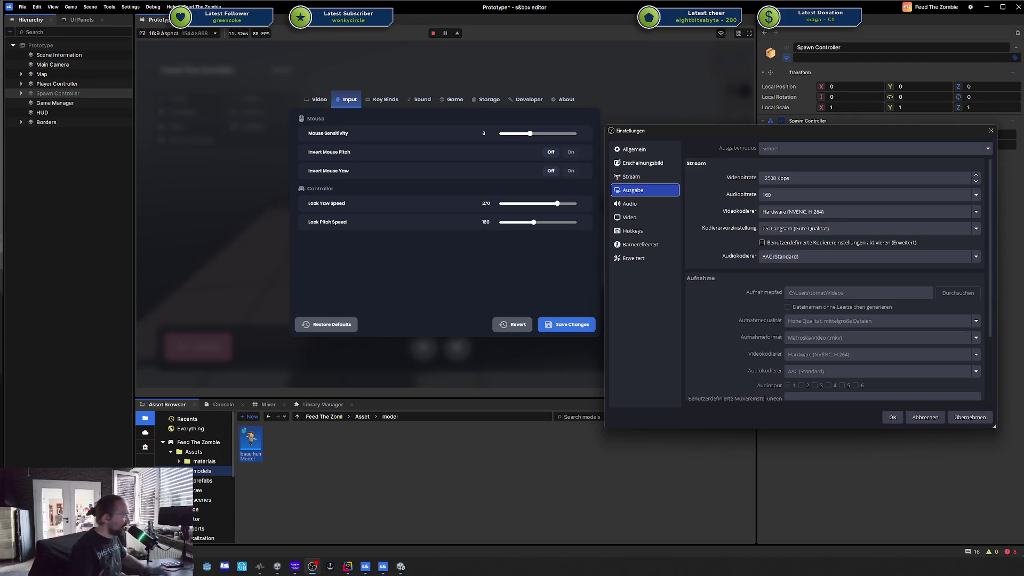
Step: Close the OBS settings without saving and return focus to the s&box editor
click(987, 134)
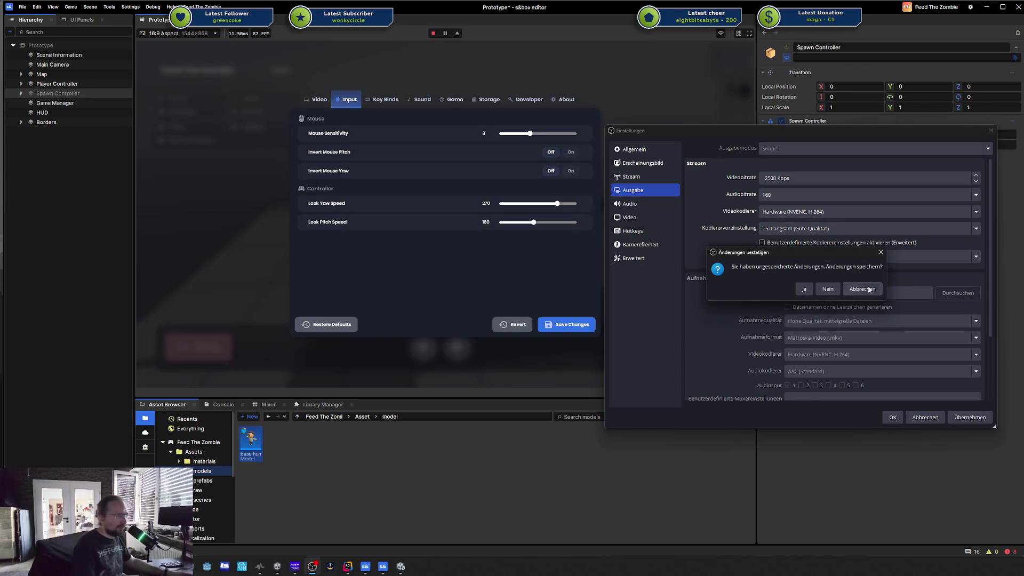
click(828, 289)
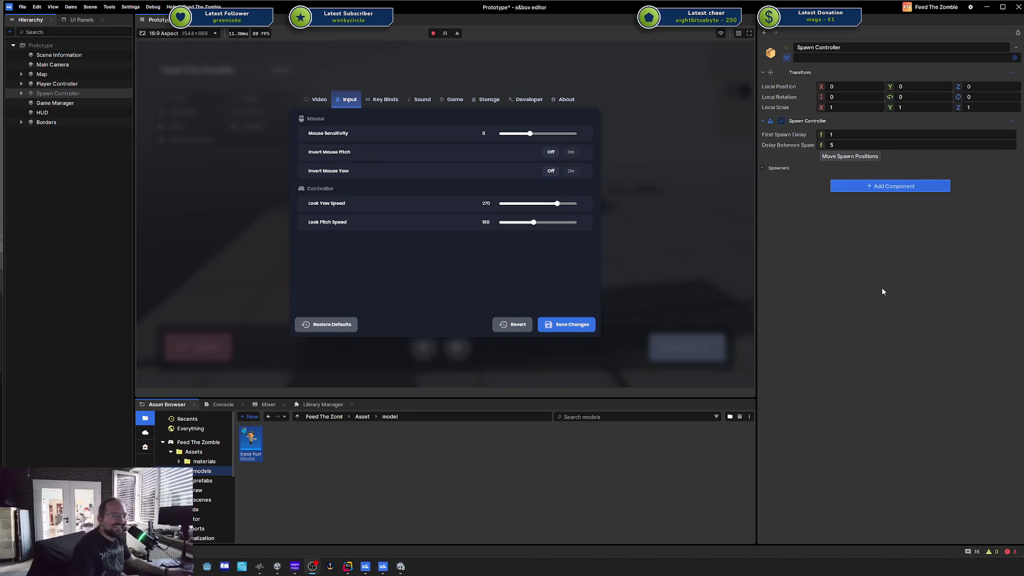
click(898, 320)
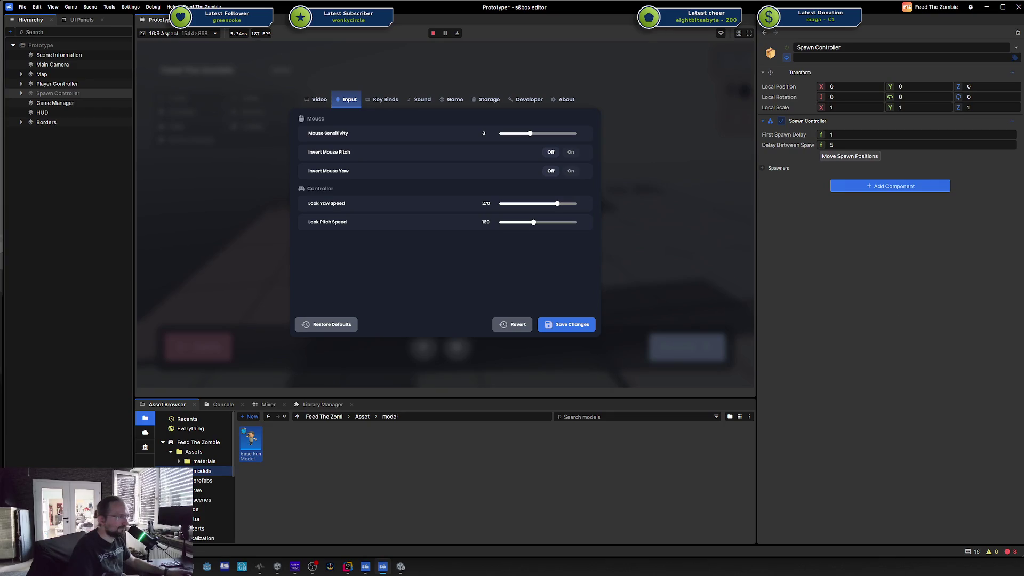
key(alt+Tab)
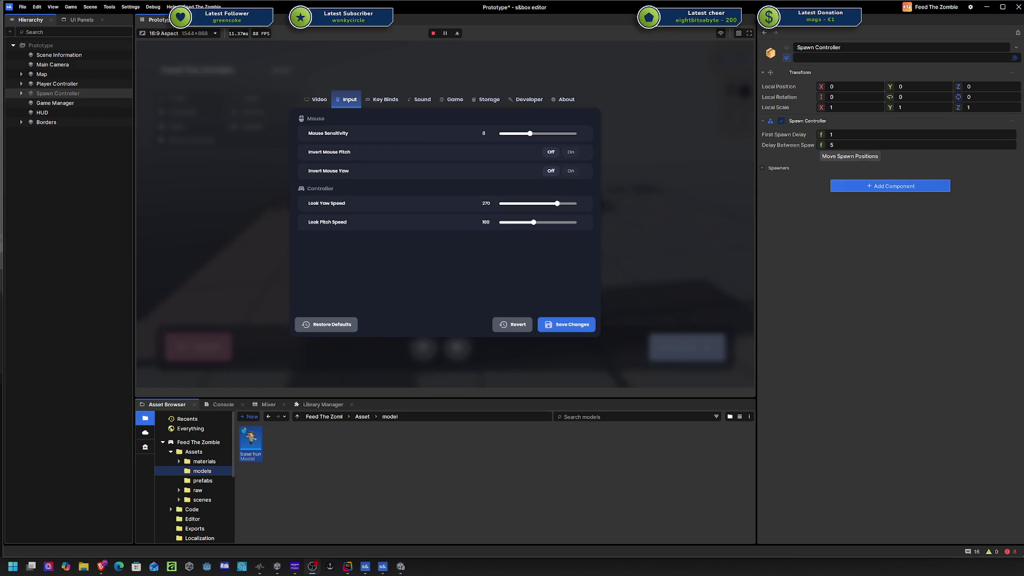
Step: Switch windows and drag the OBS Output settings fully onto the screen
key(alt+Tab)
mouse_move(103, 567)
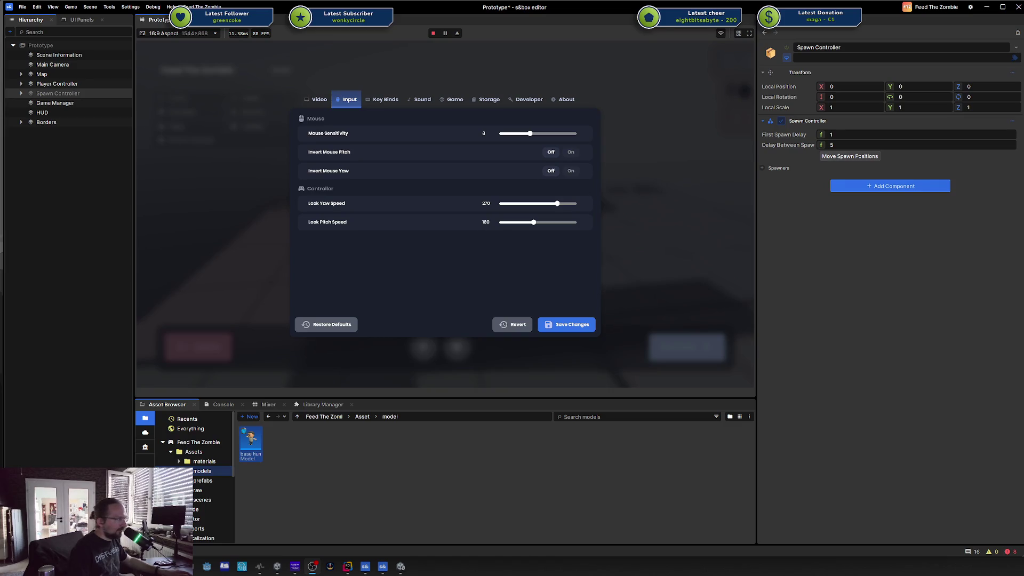
drag(1023, 173, 719, 173)
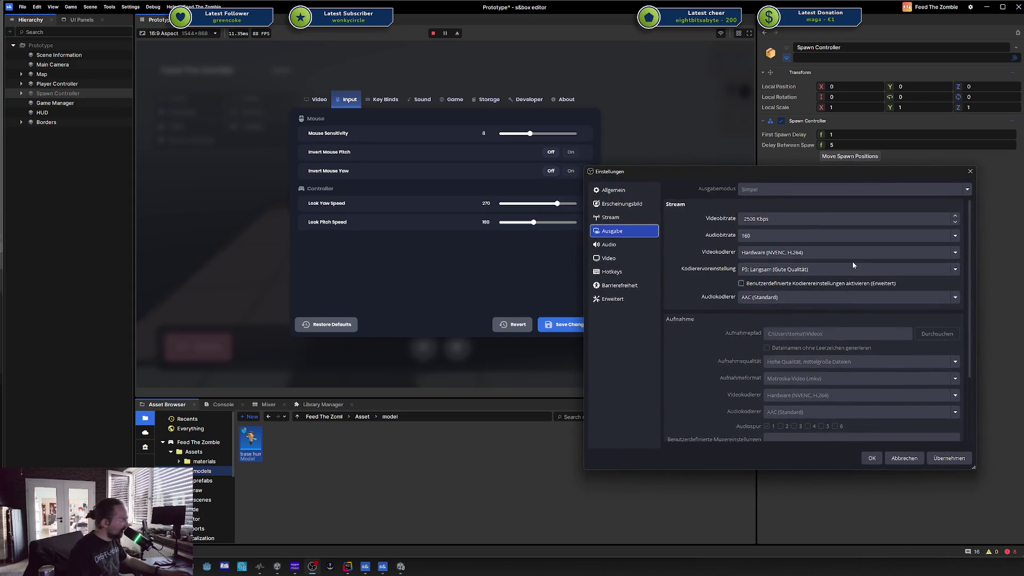
Step: Drag the OBS Einstellungen window off the right edge of the screen
scroll(841, 285, down, 3)
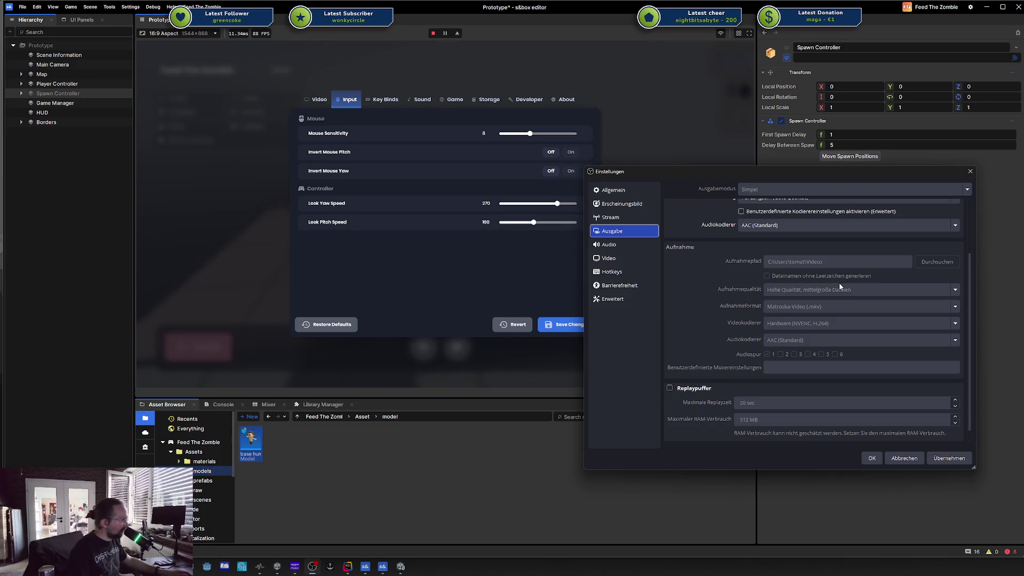
scroll(840, 285, up, 3)
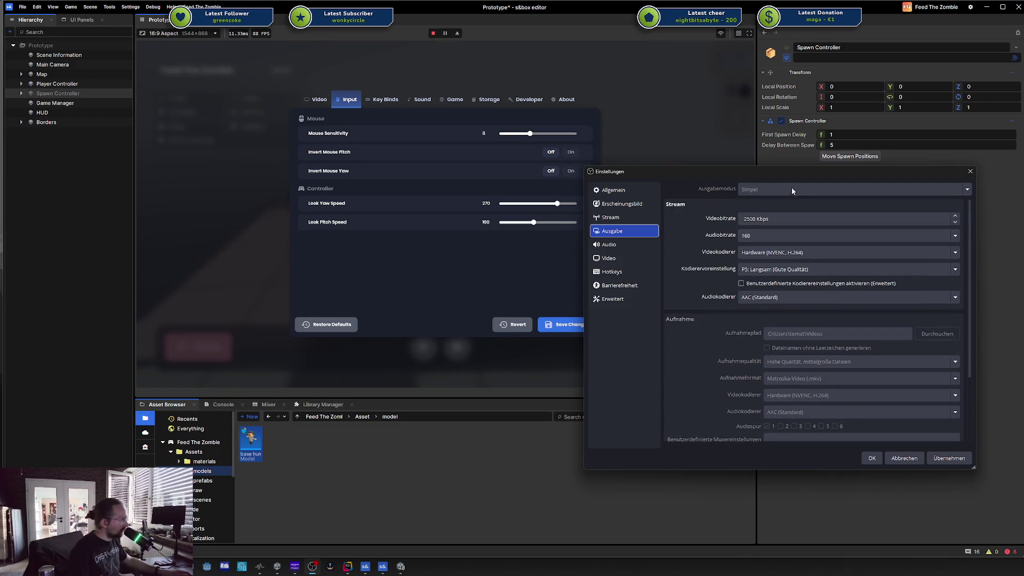
drag(758, 171, 1023, 176)
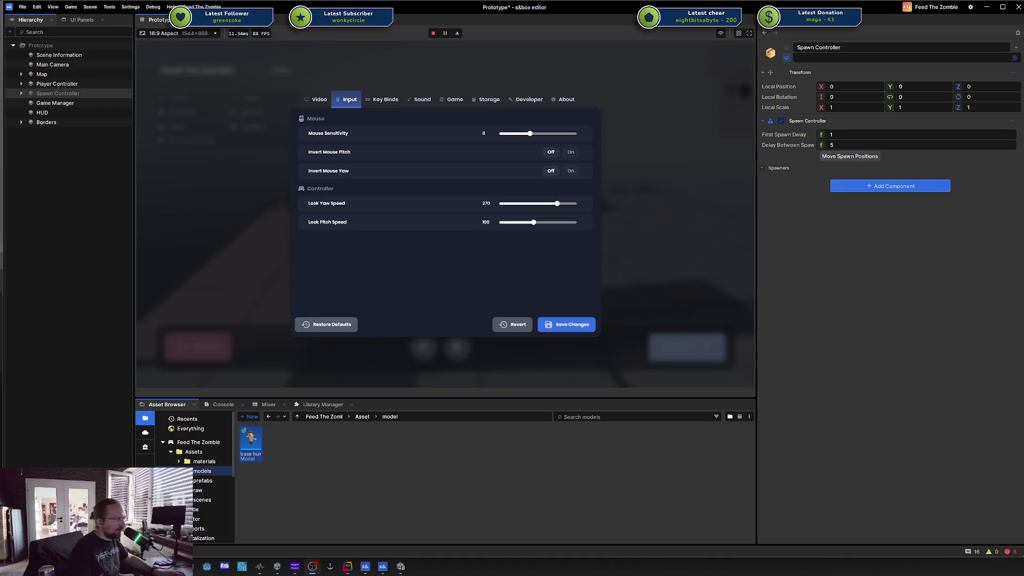
Step: Drag the OBS window back in, look over the Cam filters, and open Cam's properties
drag(1023, 57, 642, 56)
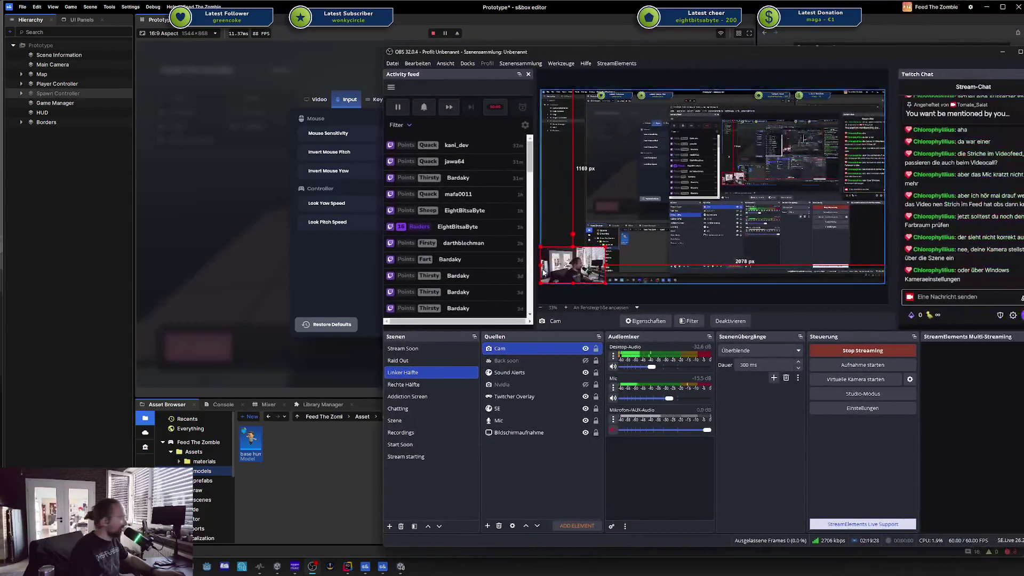
click(683, 322)
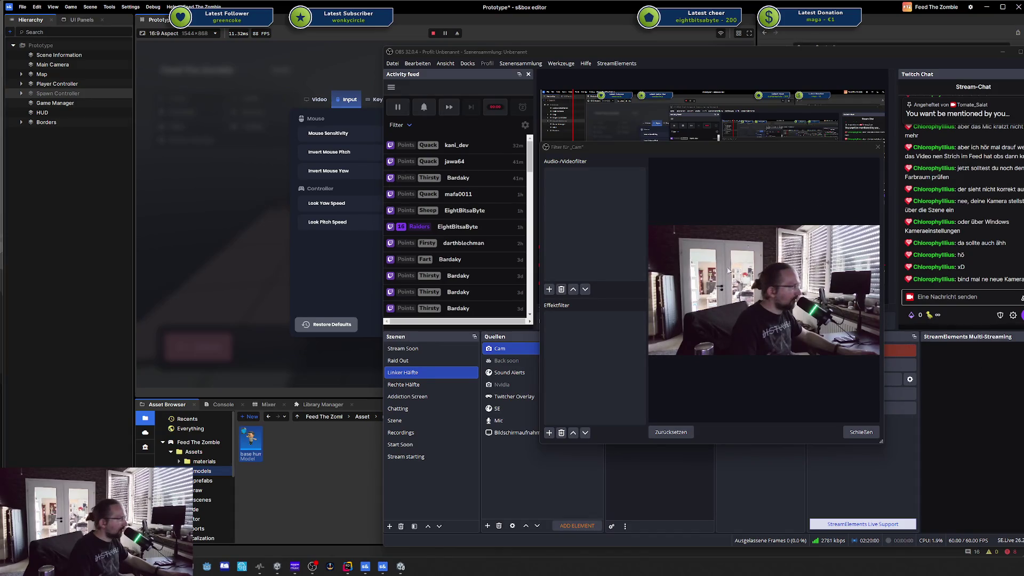
click(876, 148)
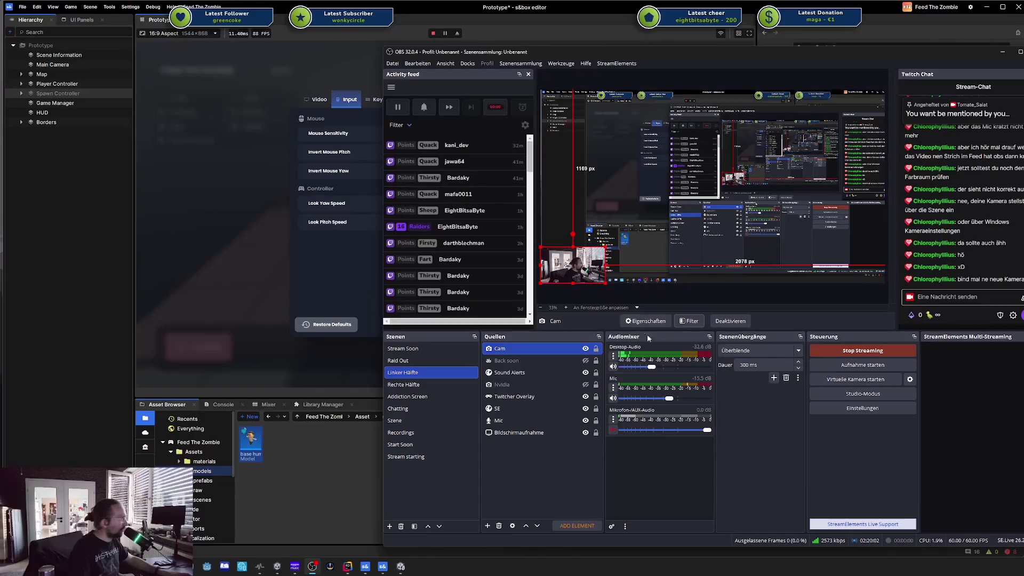
click(657, 319)
click(655, 302)
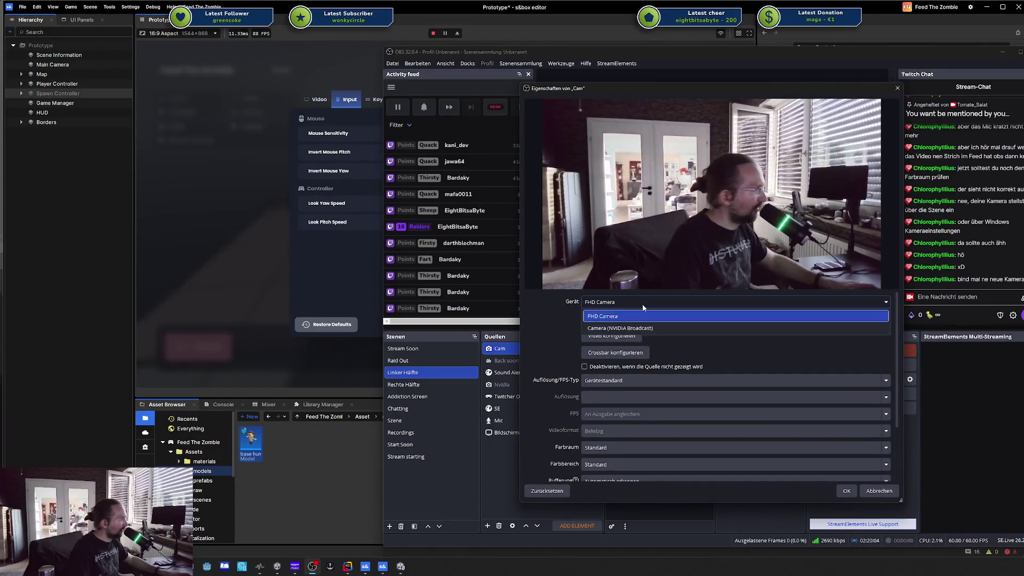
click(638, 327)
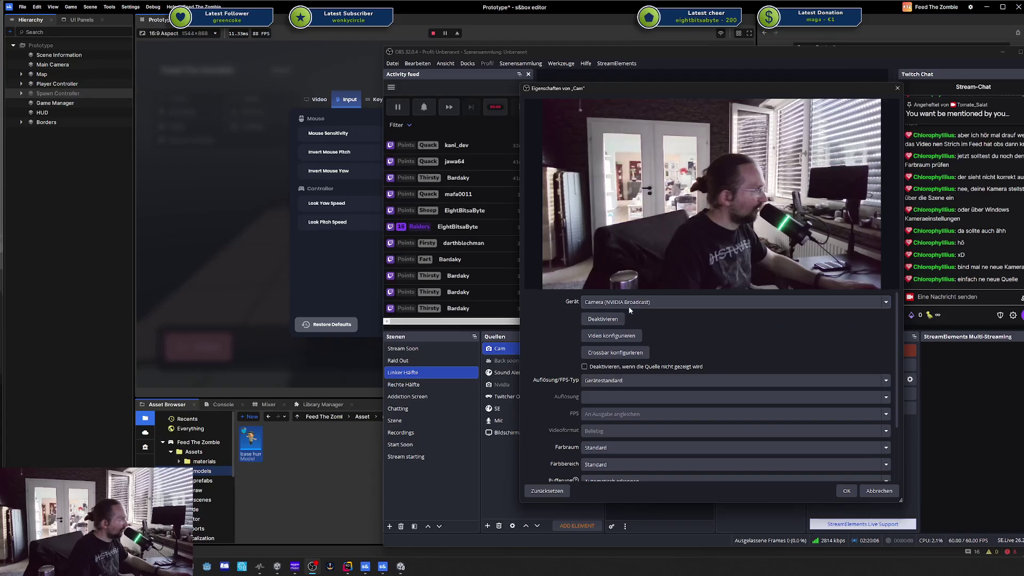
click(627, 307)
key(Escape)
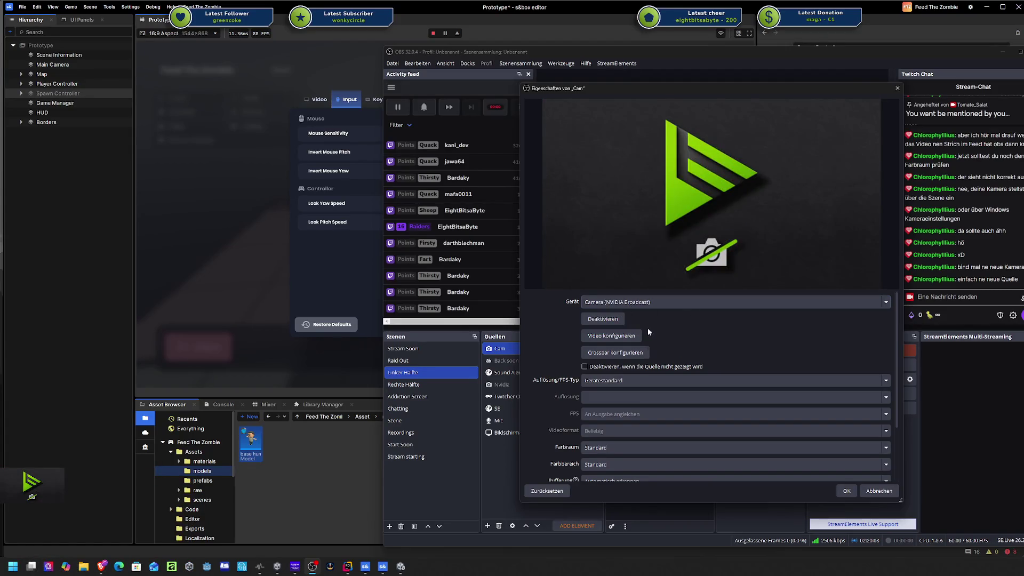
click(655, 307)
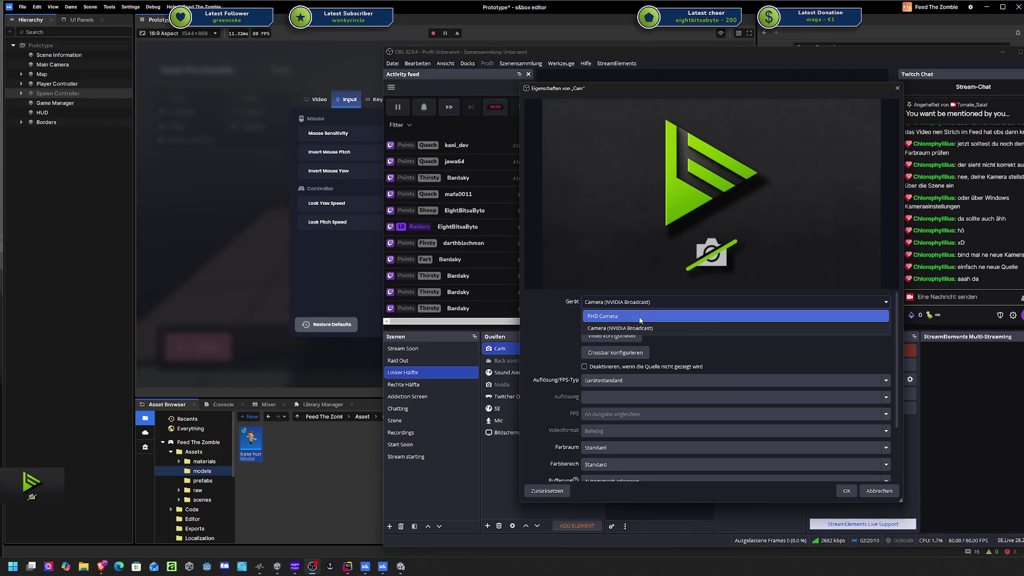
click(640, 318)
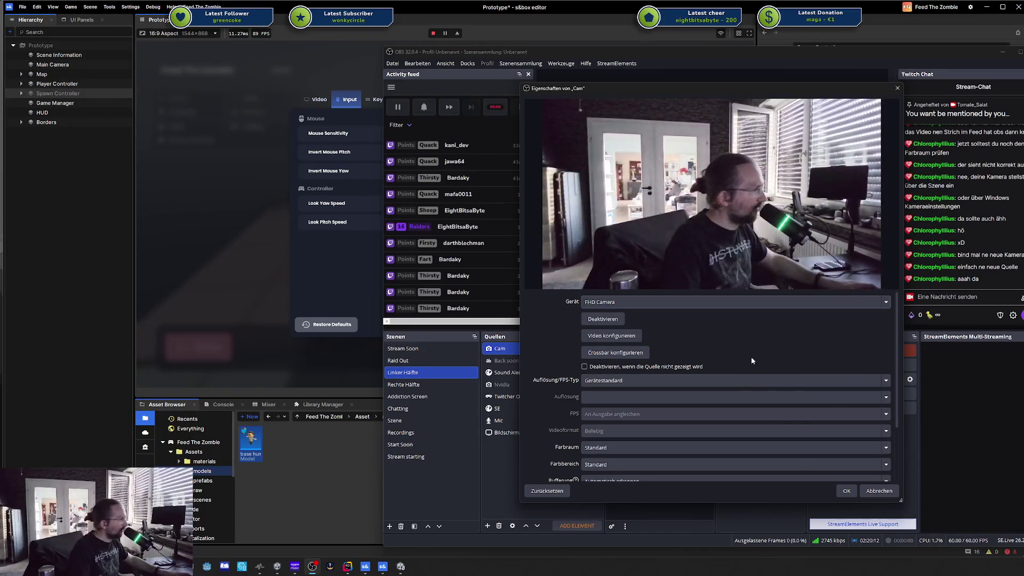
Step: Check the resolution type options, then open the camera's video configuration and move it aside
scroll(748, 357, down, 1)
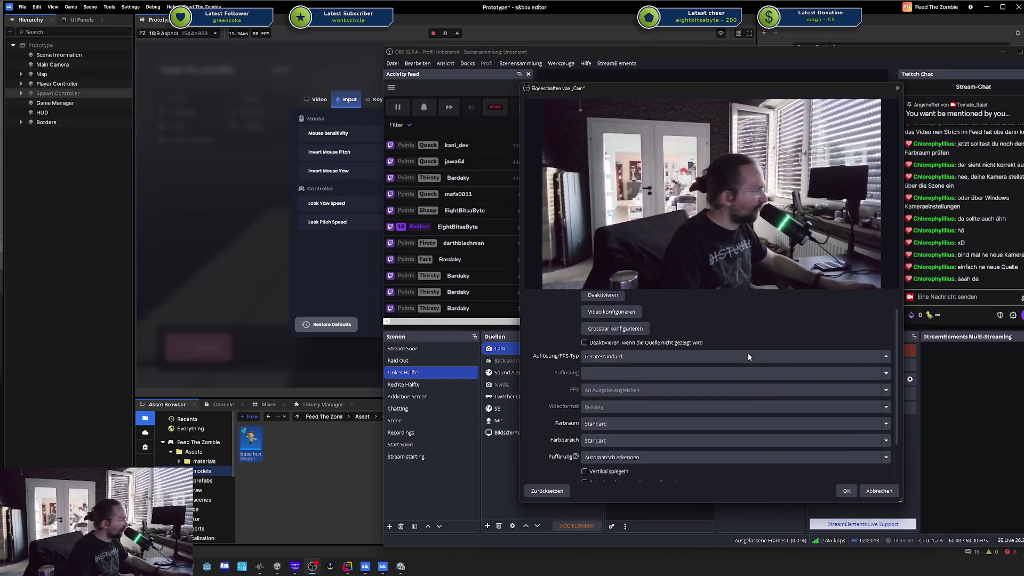
click(625, 357)
click(626, 357)
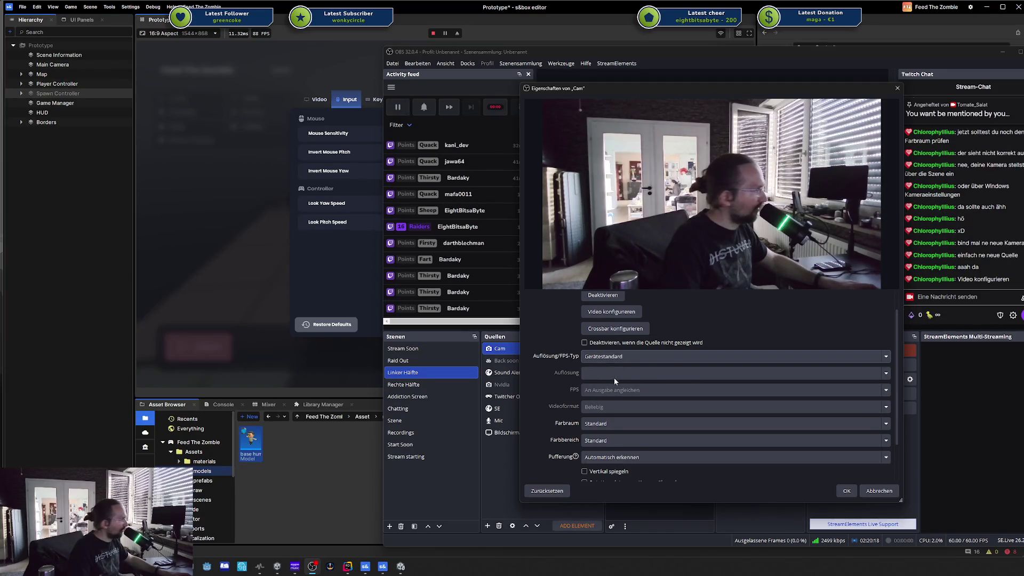
scroll(621, 371, up, 1)
click(611, 336)
mouse_move(209, 92)
mouse_down()
mouse_move(706, 248)
mouse_move(718, 269)
mouse_up()
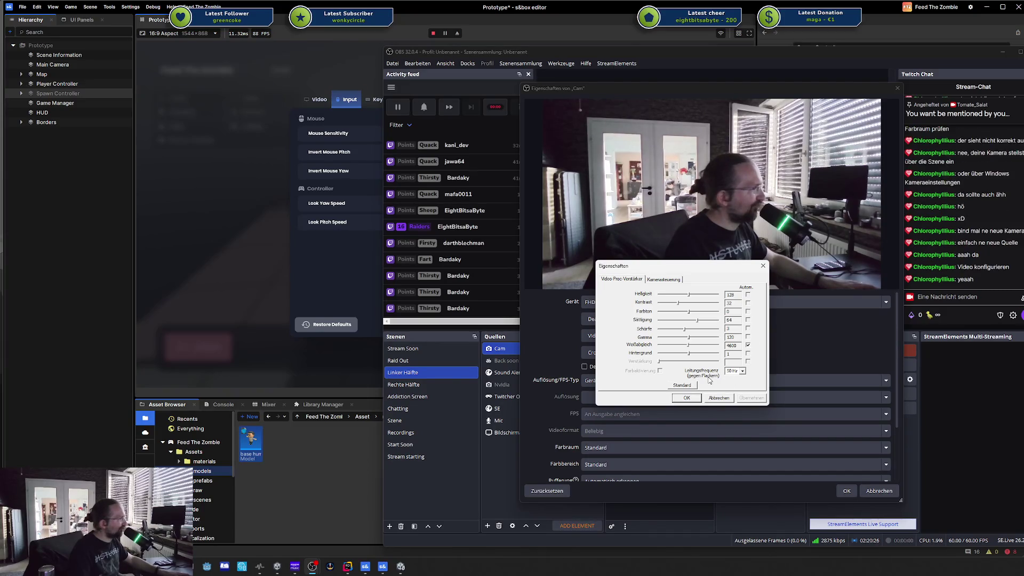
Step: Keep the camera's power-line frequency at 50 Hz and confirm the image settings
click(742, 371)
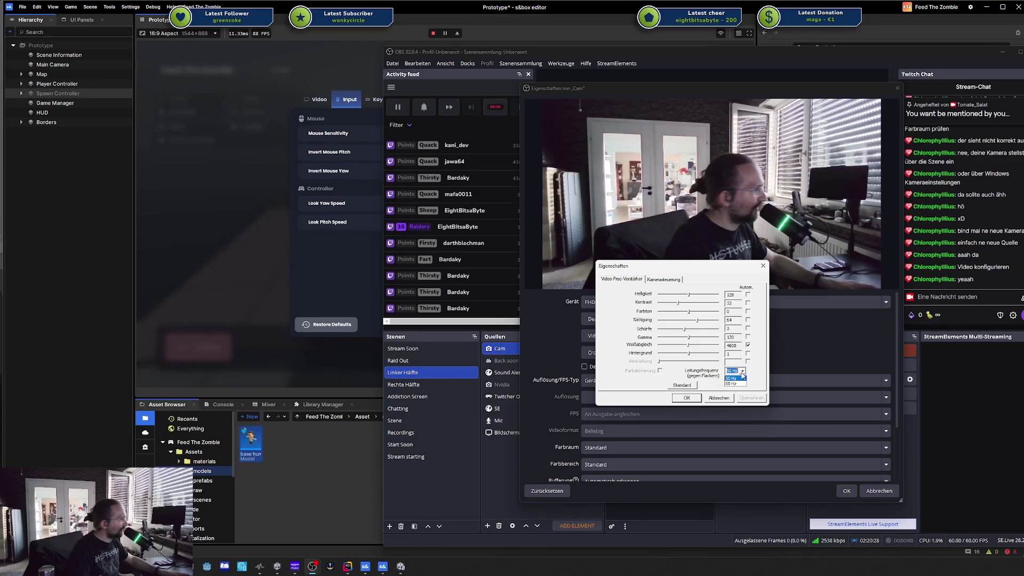
click(742, 377)
click(694, 386)
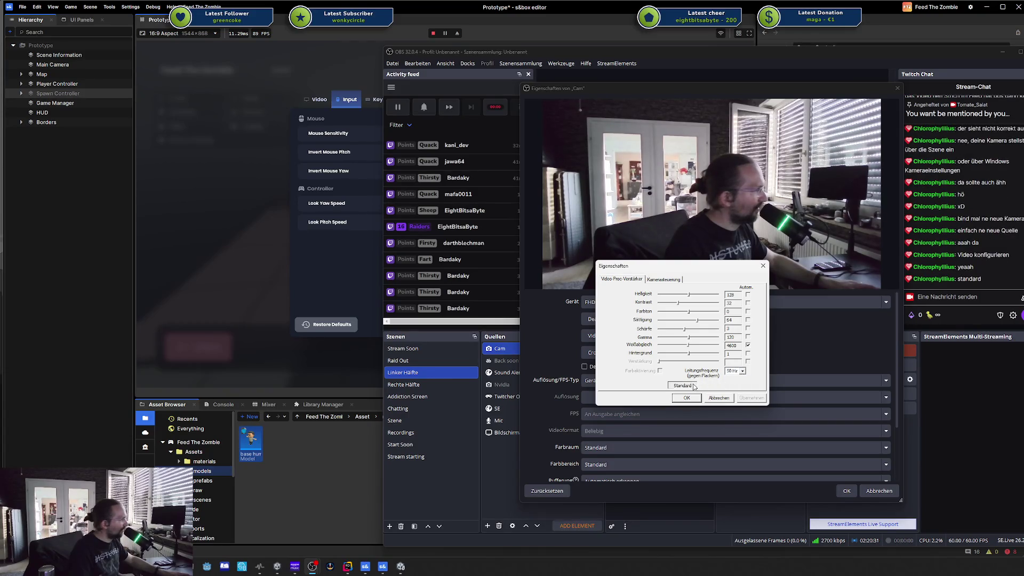
click(664, 279)
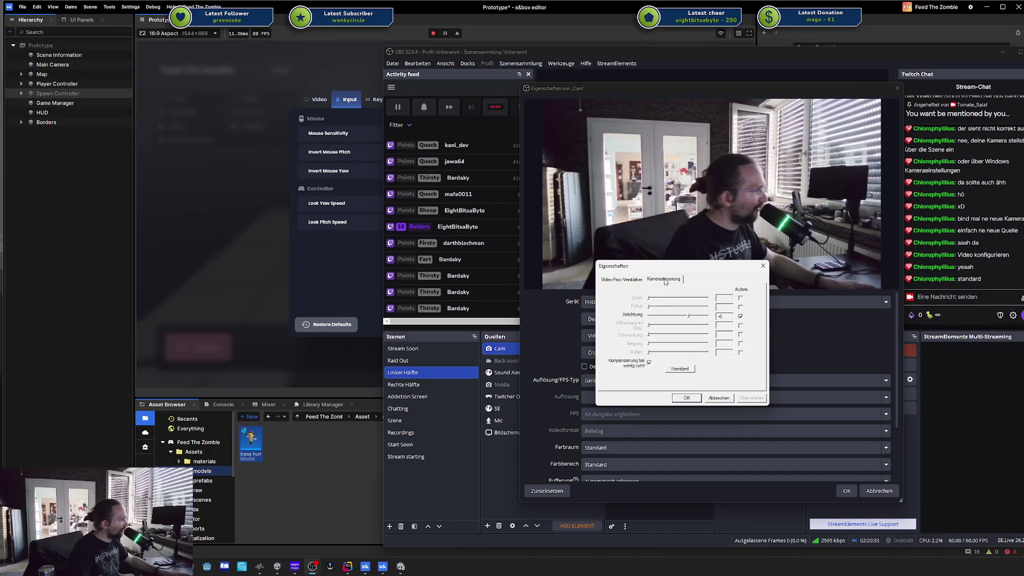
click(635, 281)
click(743, 371)
click(744, 377)
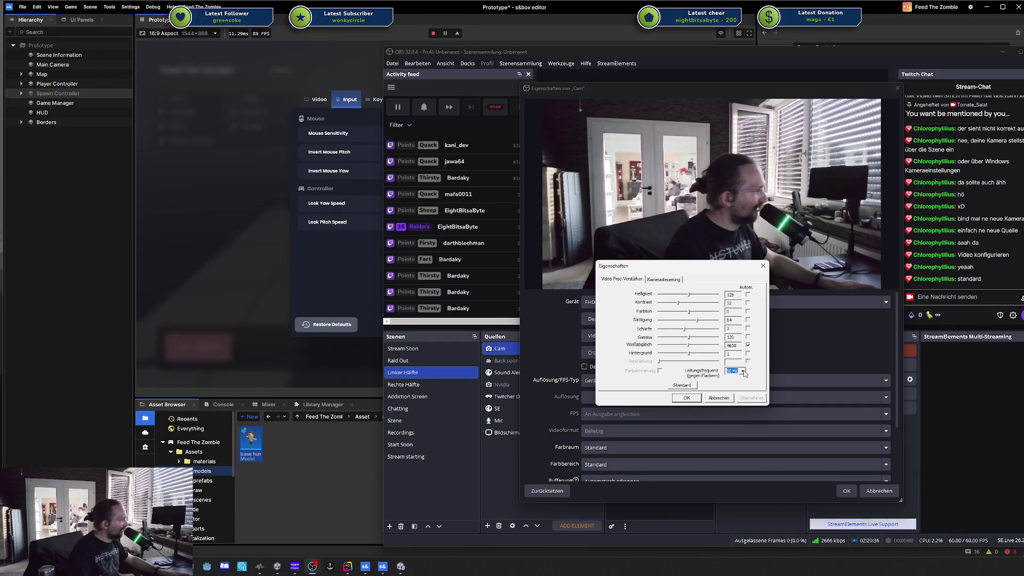
click(743, 376)
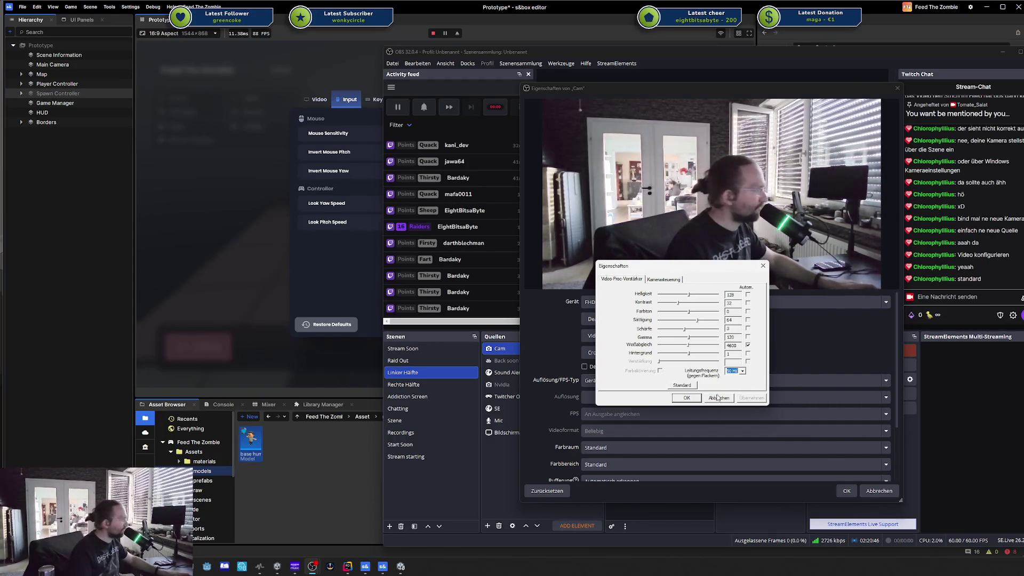
click(693, 398)
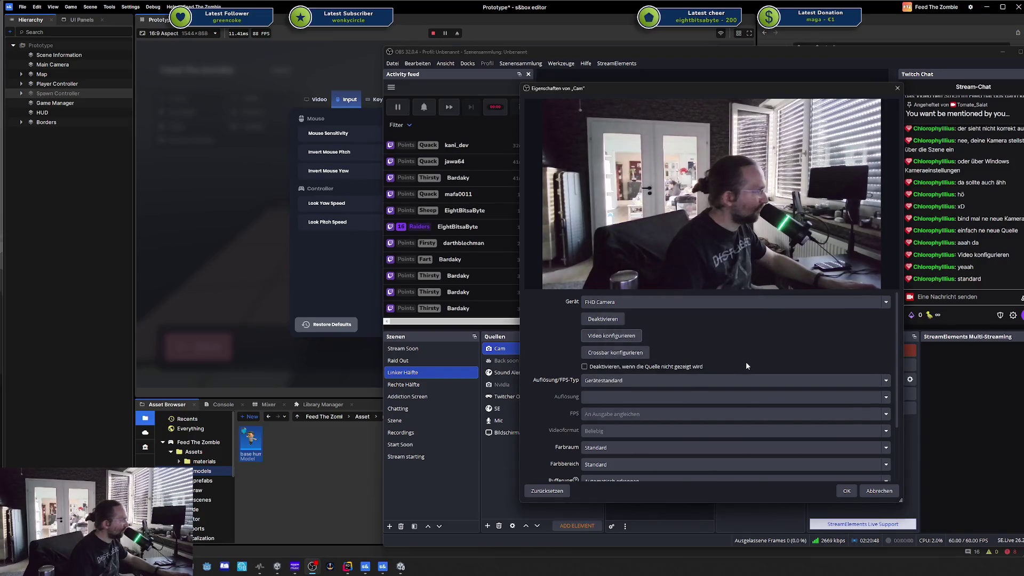
Step: Keep colour space Standard and cycle colour range through Voll and Begrenzt back to Standard
scroll(687, 350, down, 1)
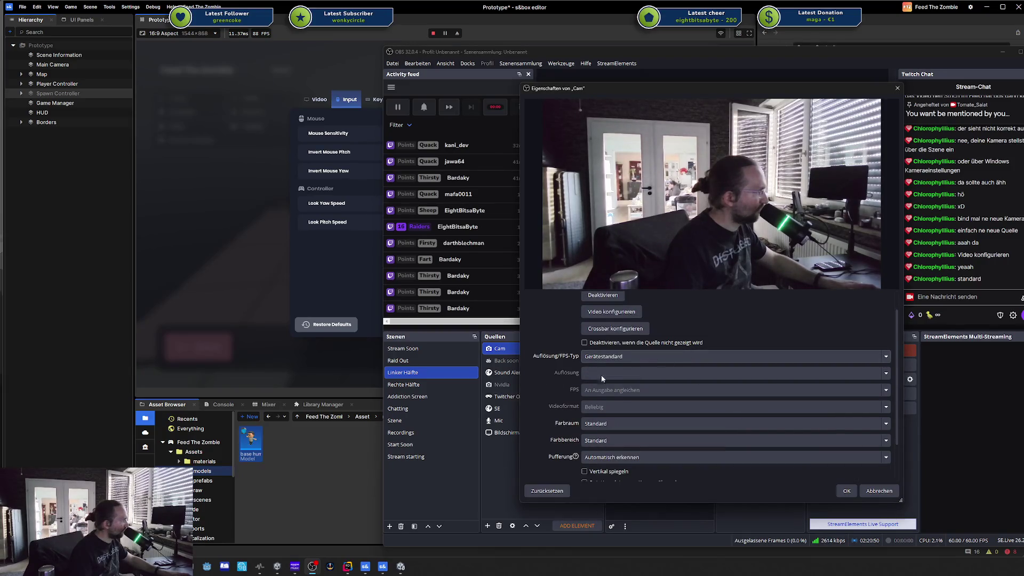
click(625, 425)
click(622, 429)
click(616, 441)
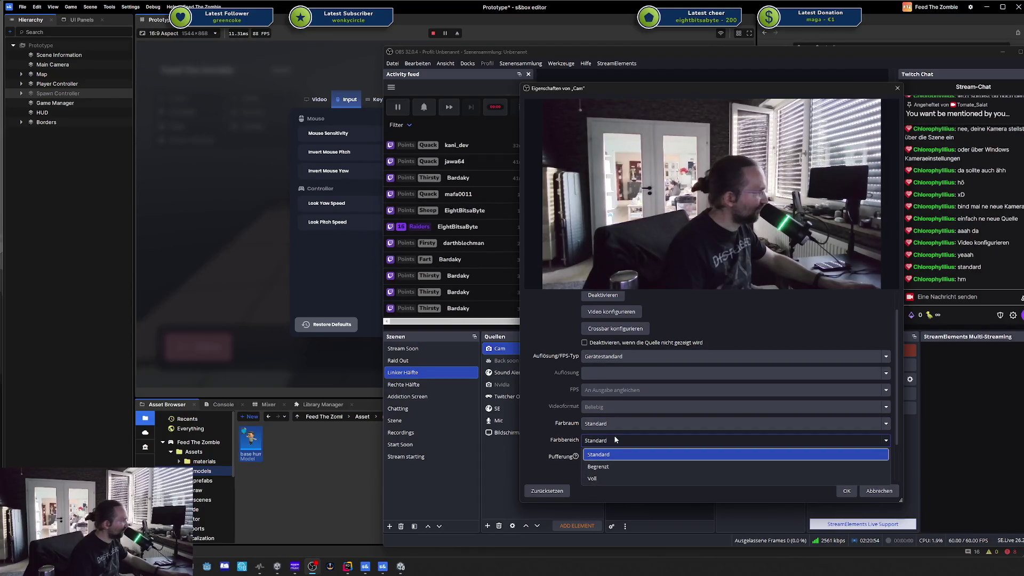
click(608, 478)
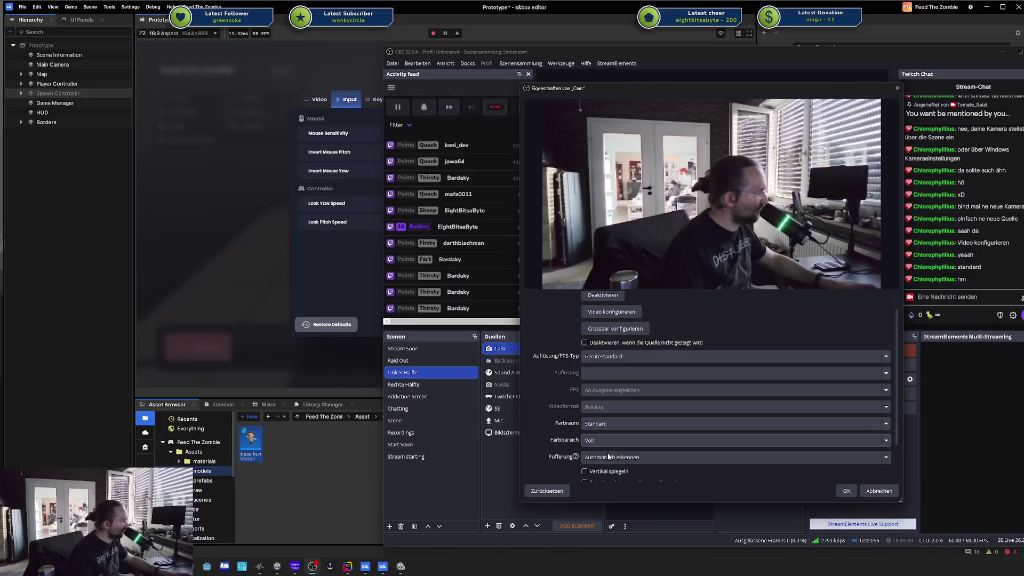
click(603, 442)
click(608, 465)
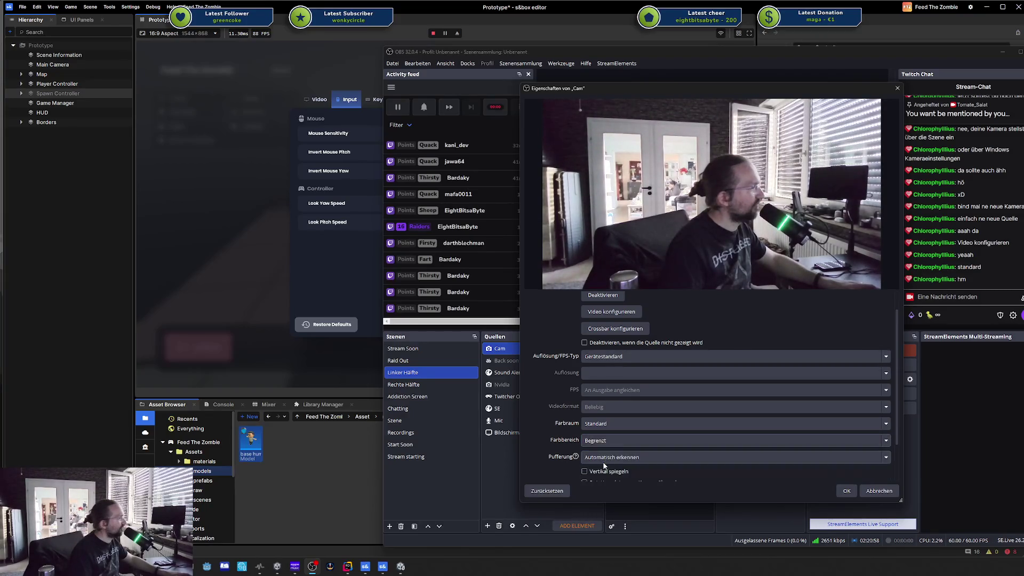
click(607, 440)
click(607, 454)
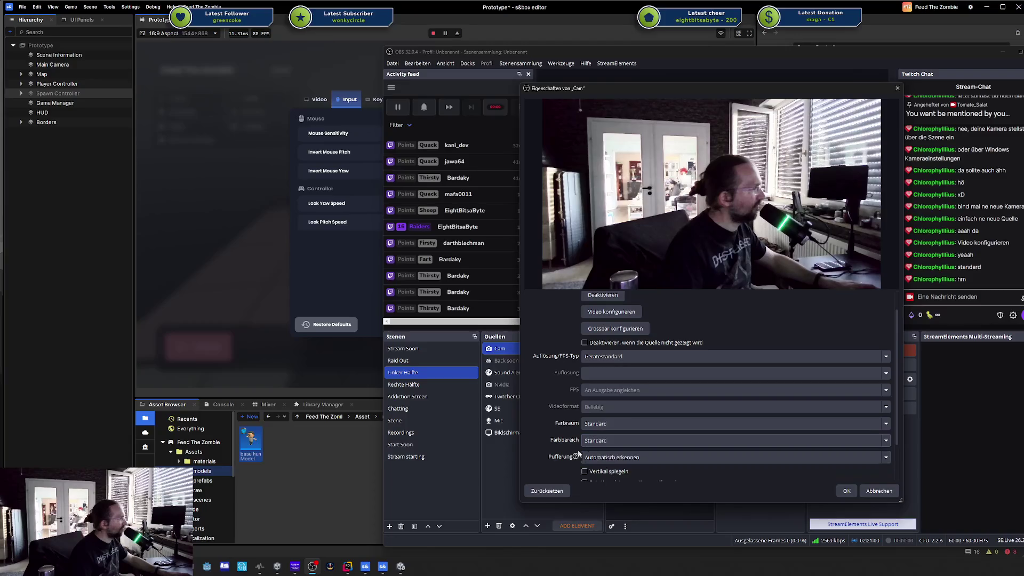
Step: Toggle Rotationsdaten off and on, leaving audio output on Nur Audio aufnehmen
scroll(559, 442, down, 2)
click(662, 436)
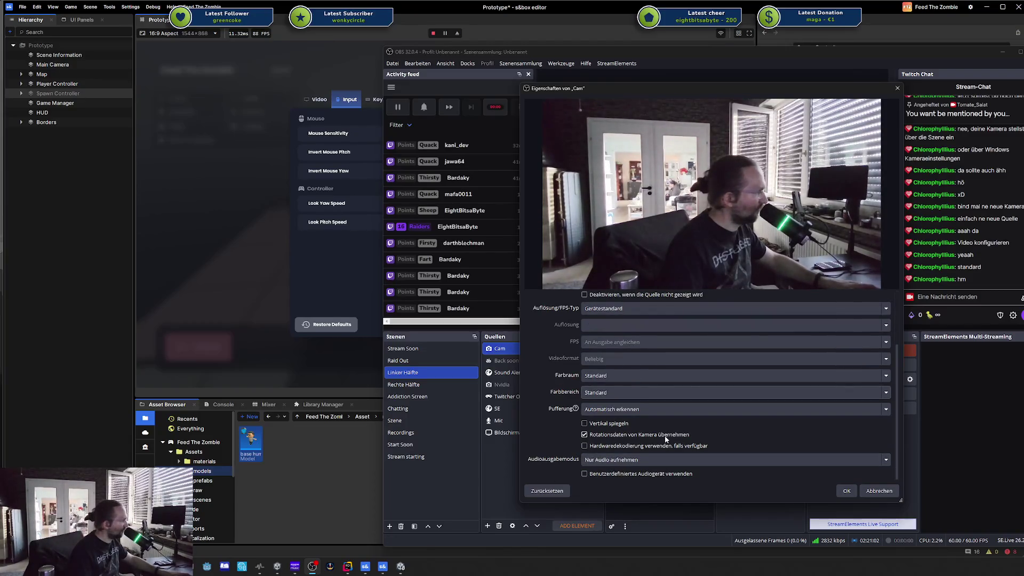
click(661, 435)
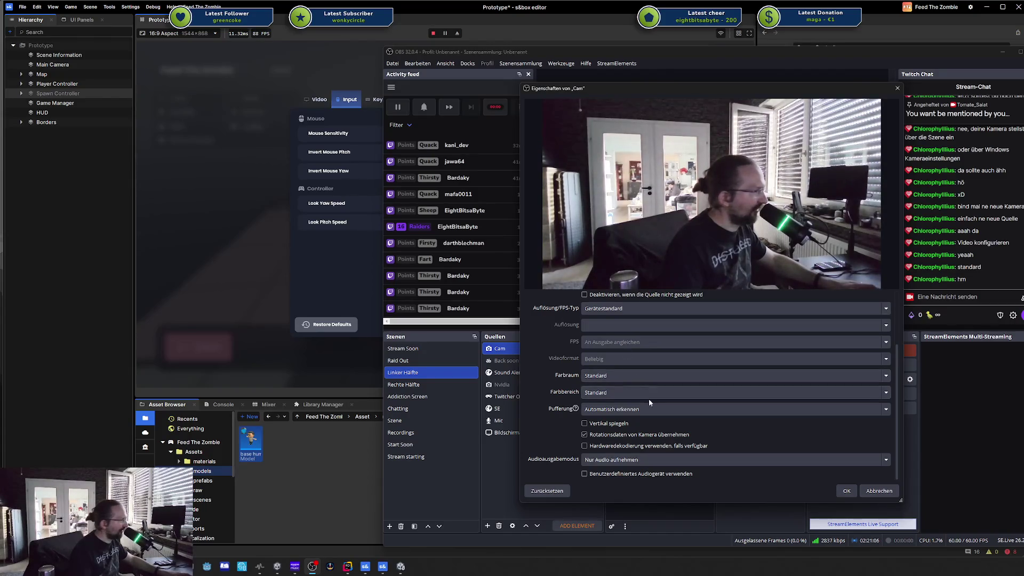
click(654, 462)
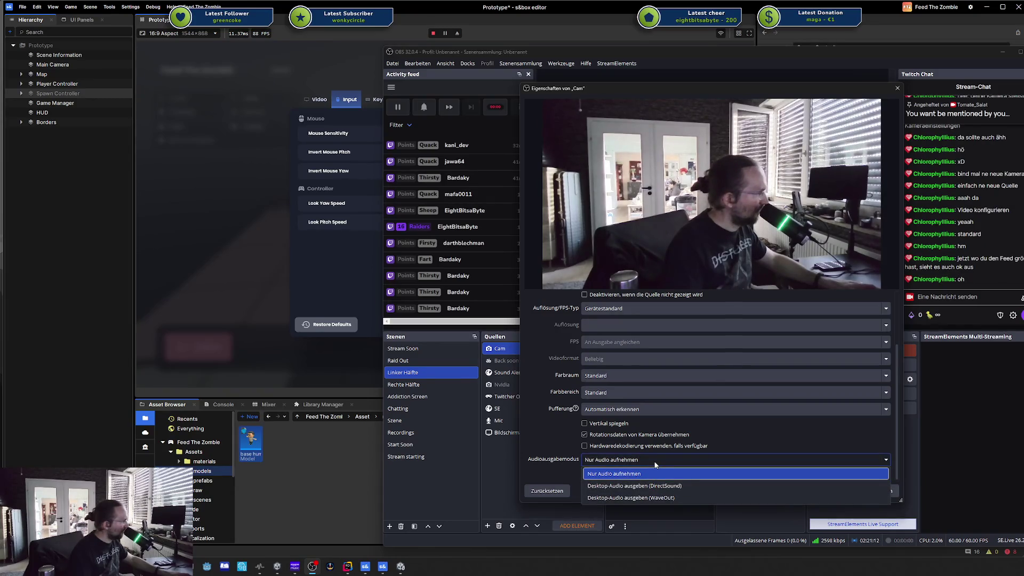
click(656, 464)
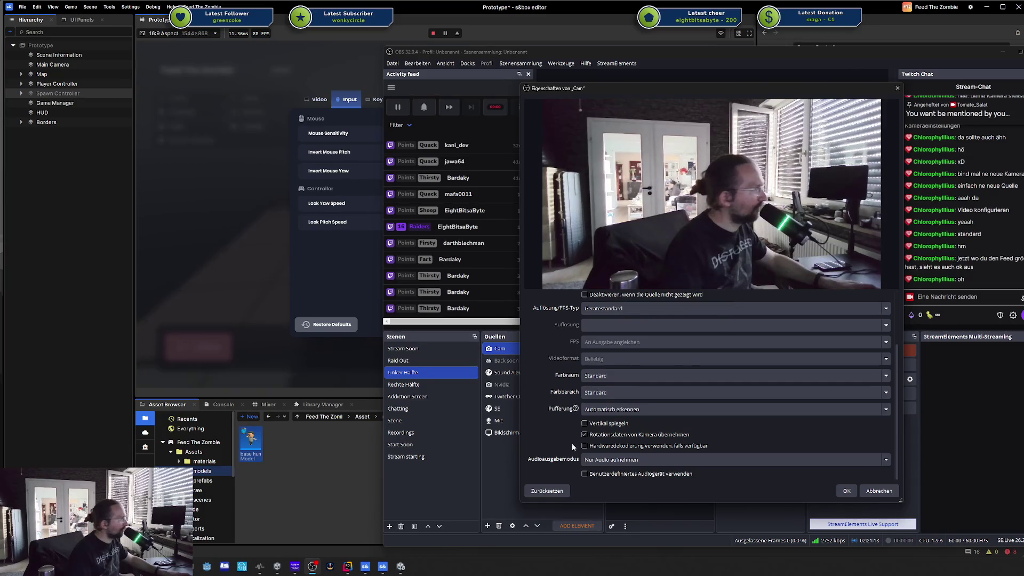
Step: Uncheck Hardwaredekodierung and request a reset of the Cam properties to defaults
scroll(573, 446, up, 3)
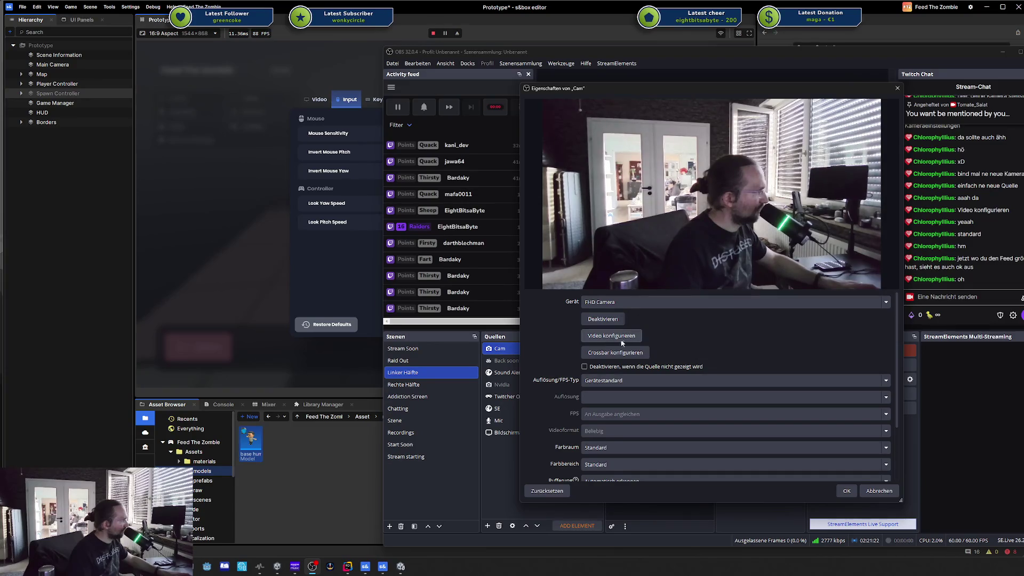
scroll(784, 443, down, 1)
scroll(754, 343, up, 1)
scroll(751, 351, down, 1)
scroll(736, 384, down, 1)
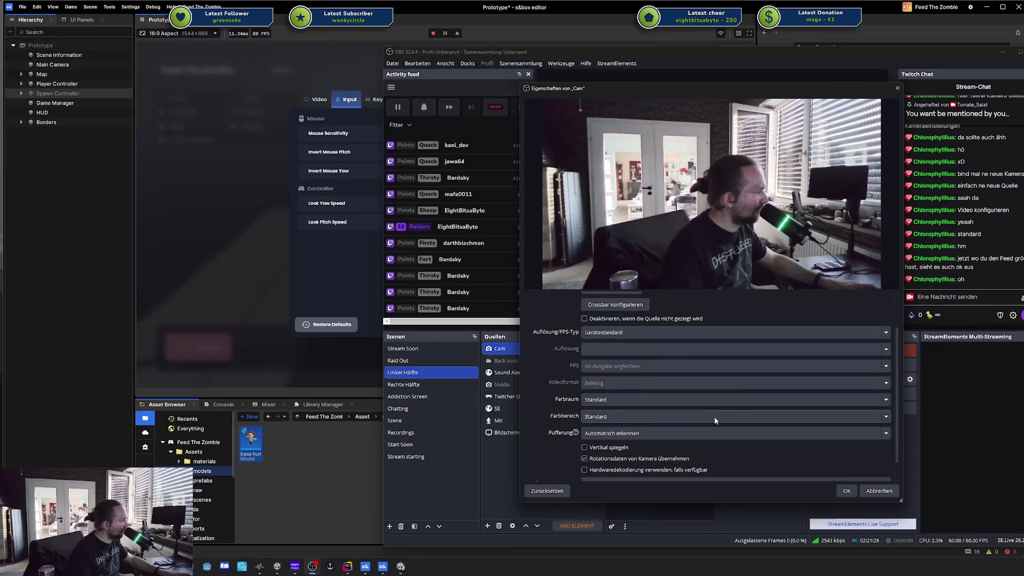
scroll(715, 418, down, 1)
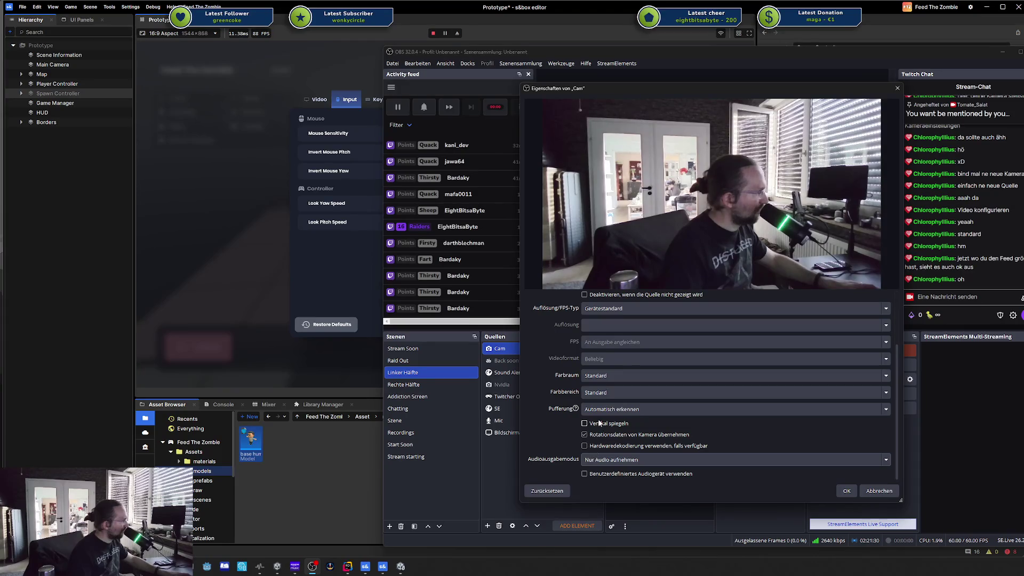
click(585, 447)
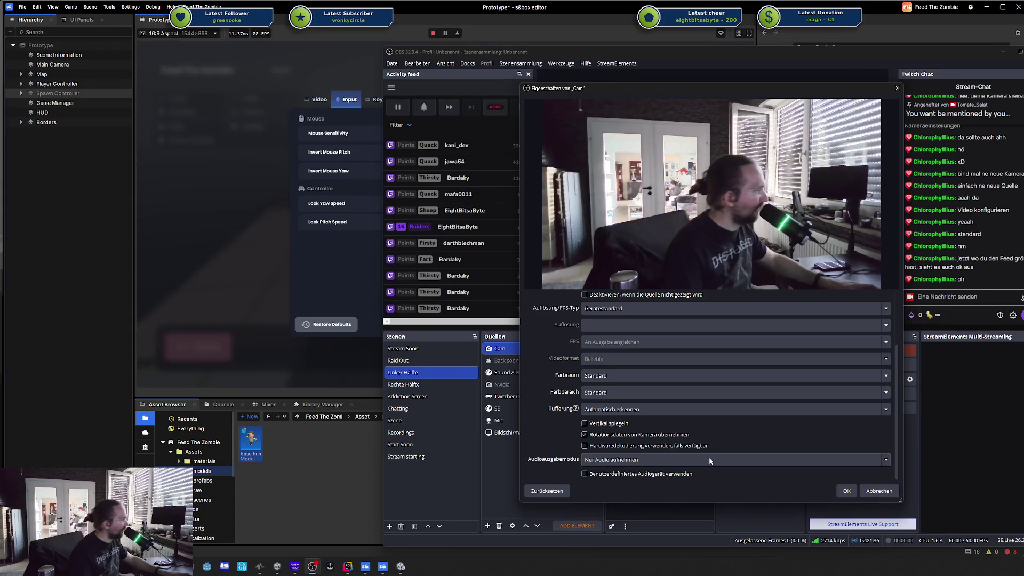
click(547, 491)
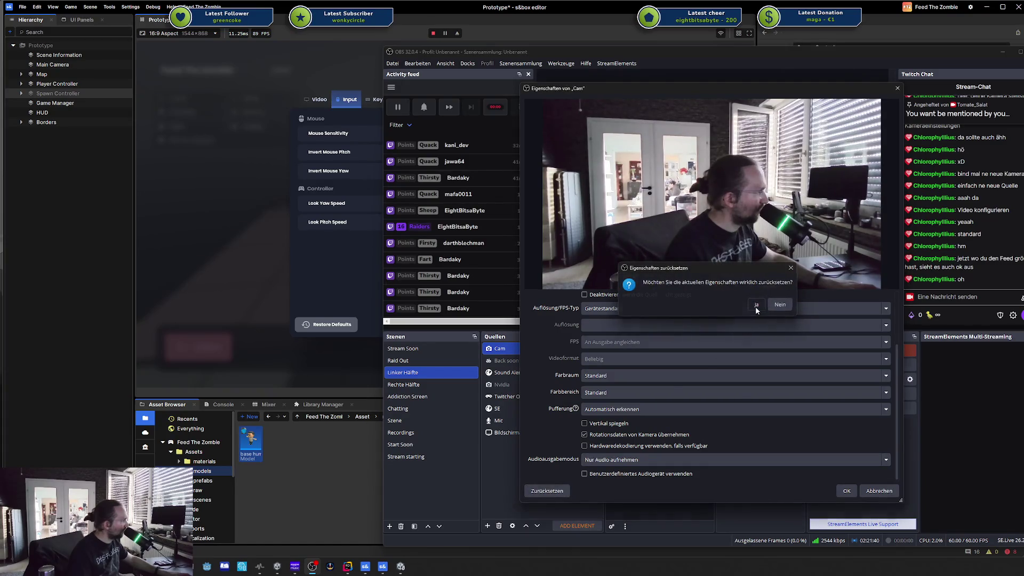
Step: Confirm the reset, keeping buffering on Automatisch erkennen and FHD Camera as the device
click(756, 307)
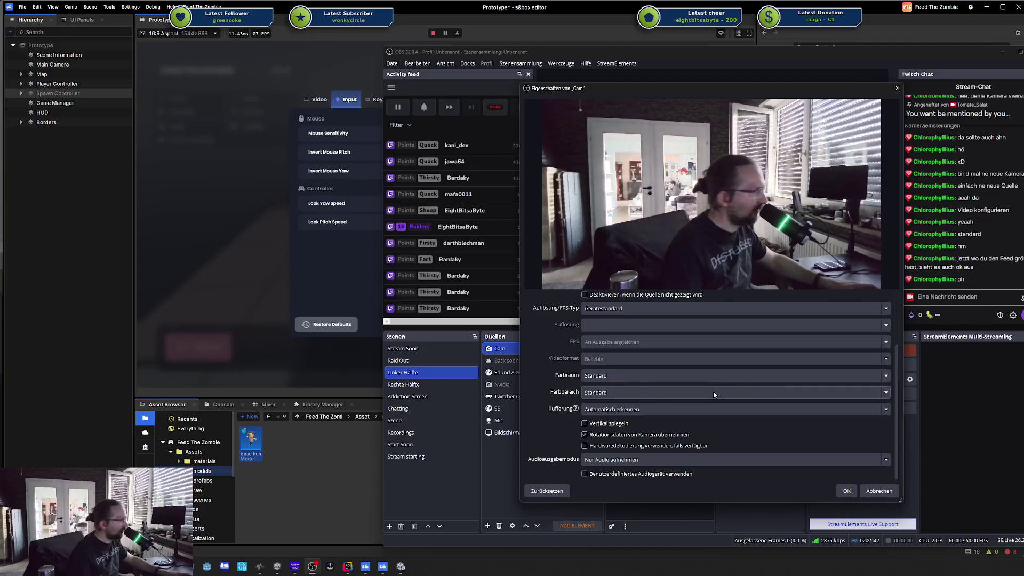
click(641, 409)
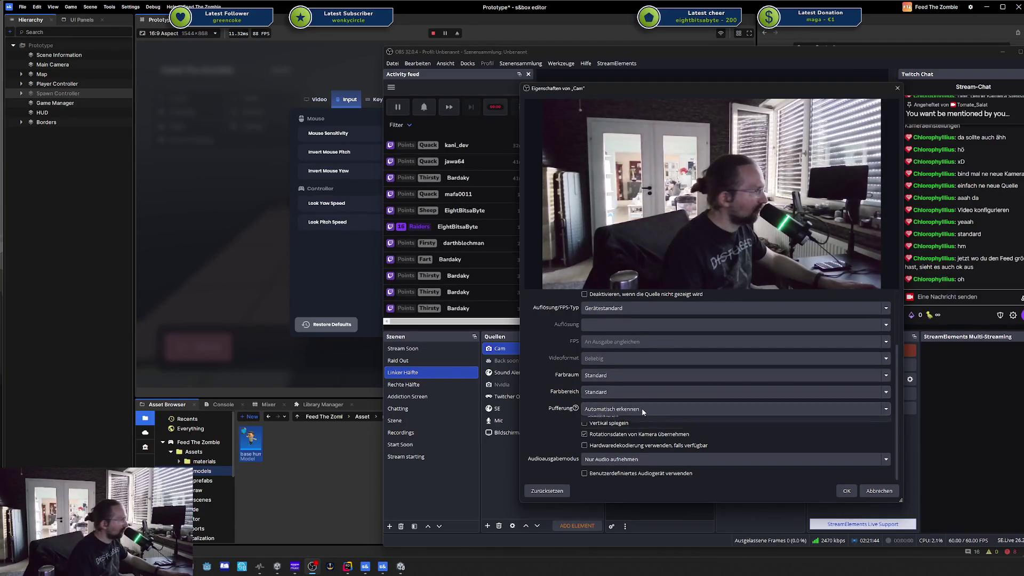
click(555, 414)
scroll(546, 411, up, 3)
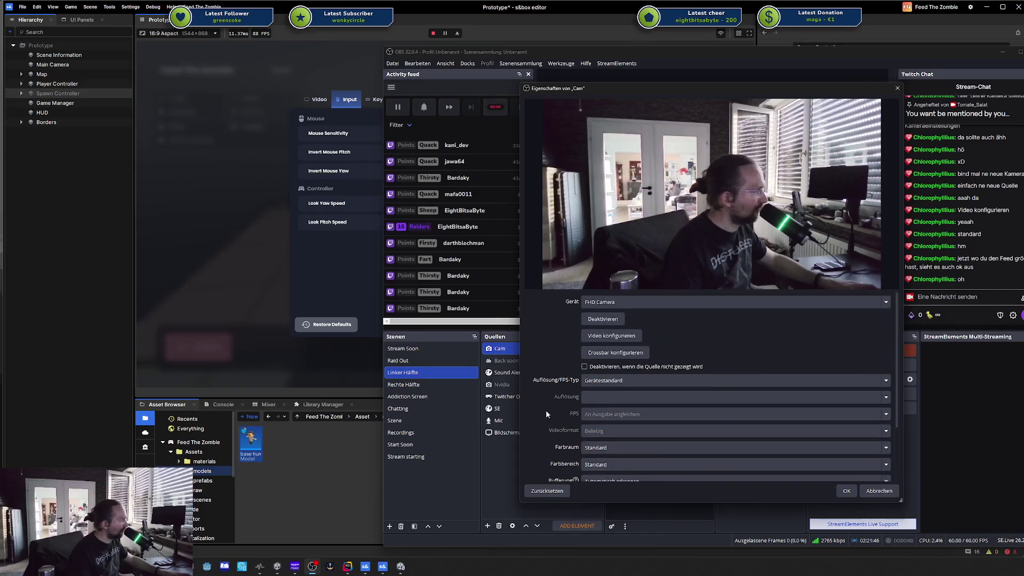
click(632, 302)
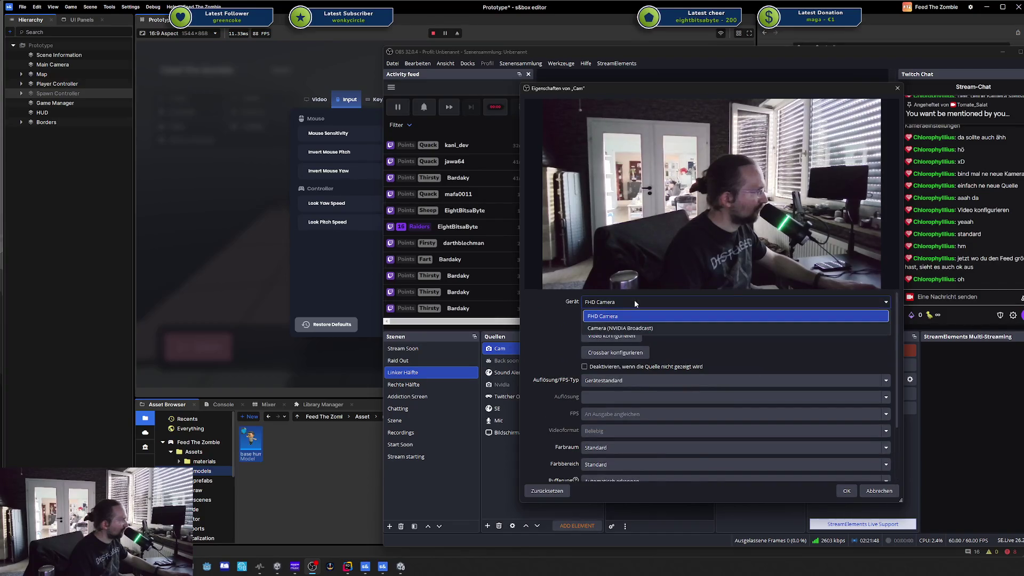
click(635, 303)
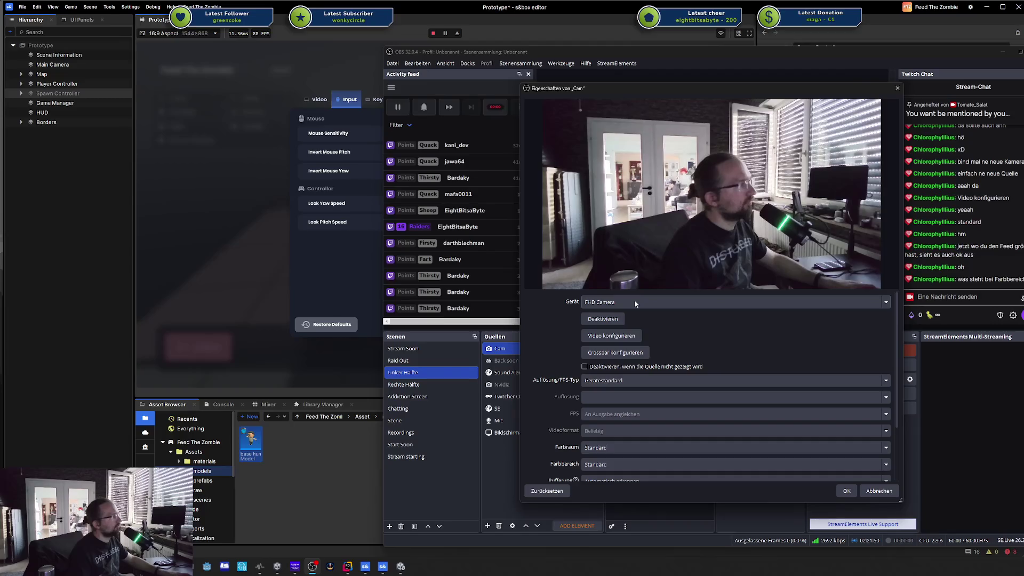
Step: Cycle the Cam colour range through Begrenzt and Voll, returning it to Standard
scroll(633, 331, down, 3)
click(613, 416)
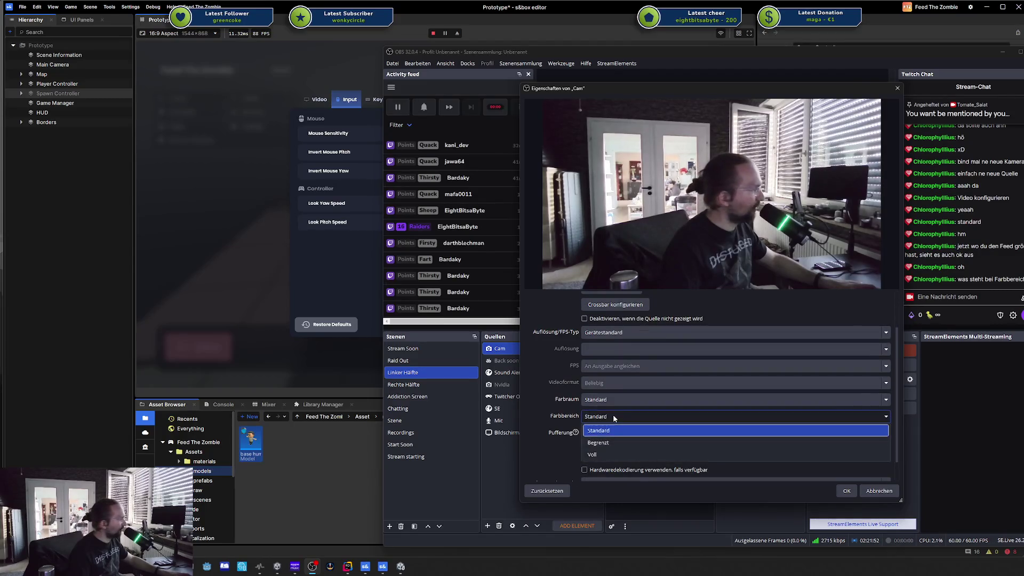
click(609, 443)
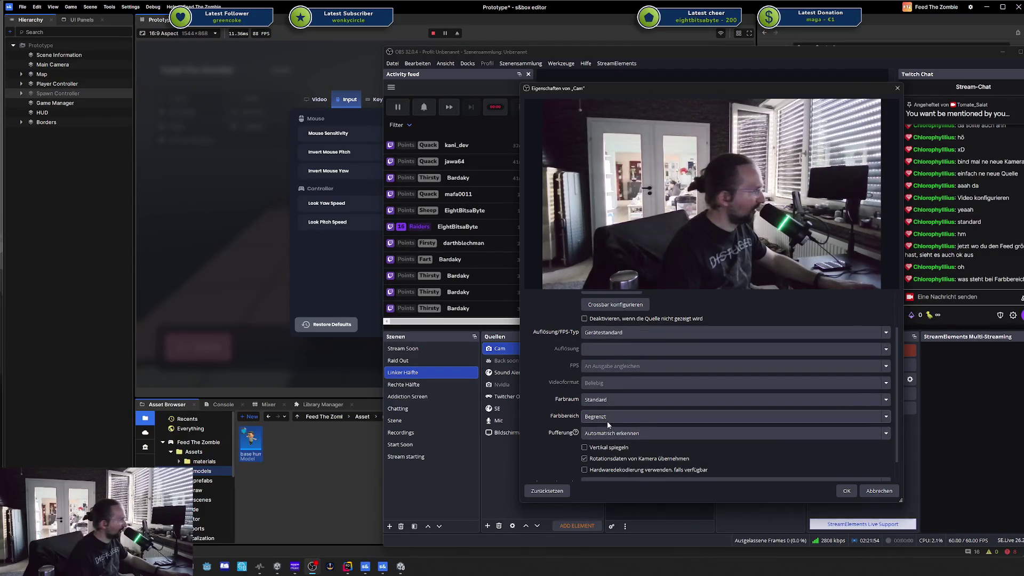
click(607, 419)
click(608, 455)
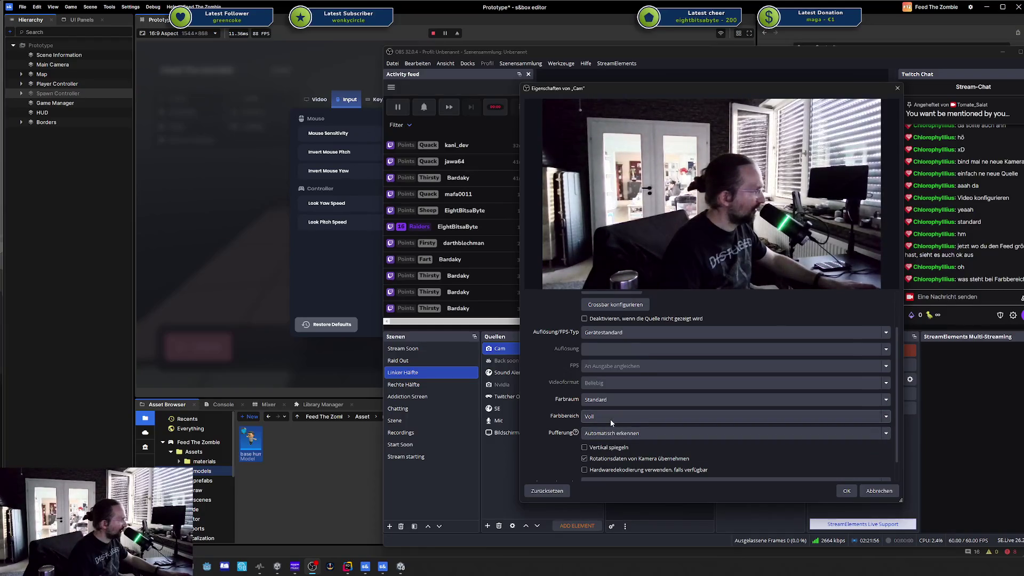
click(610, 420)
click(611, 431)
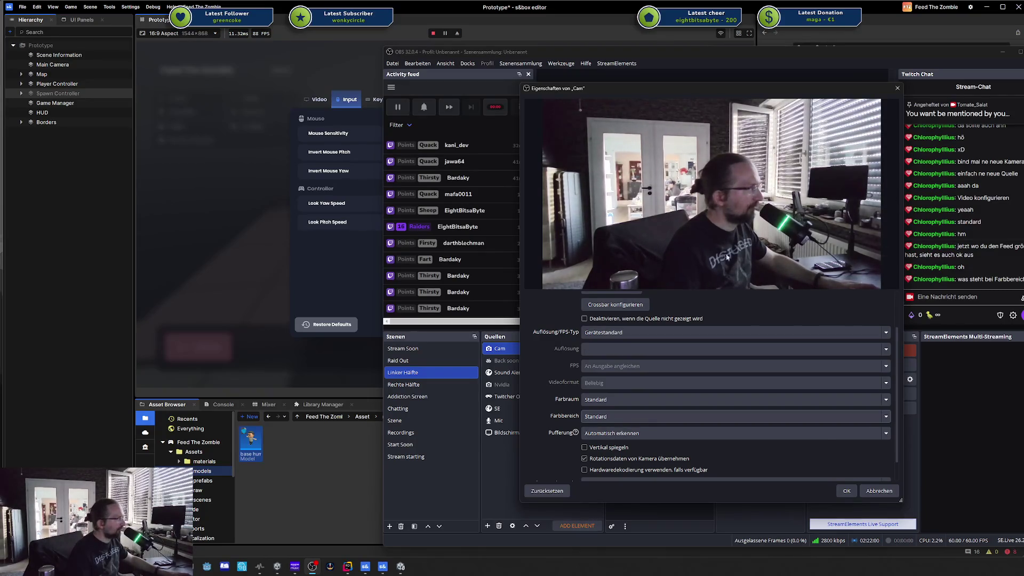
Step: Turn hardware decoding on and off again, then apply the Cam properties with OK
scroll(802, 447, down, 2)
click(644, 446)
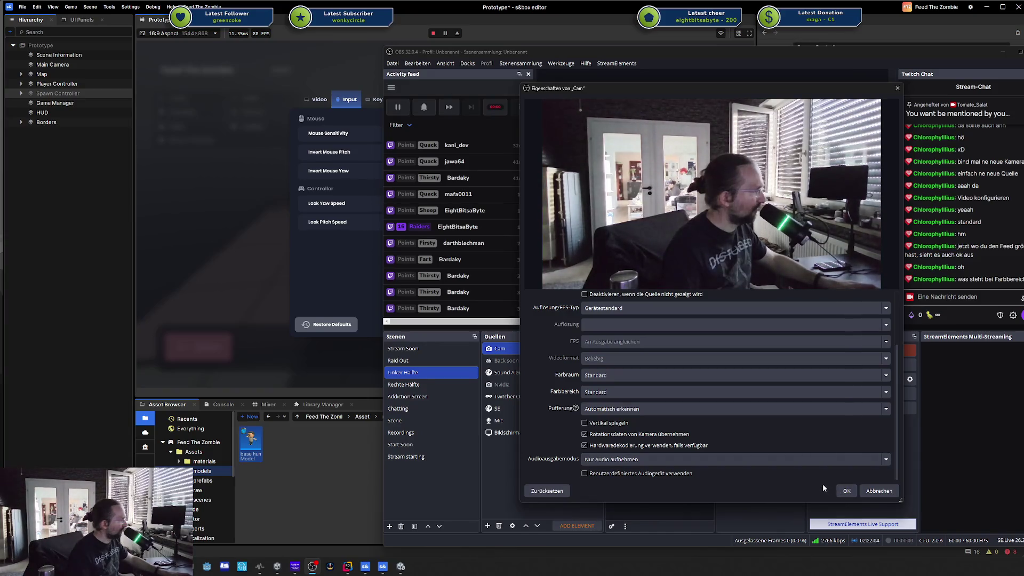
click(652, 446)
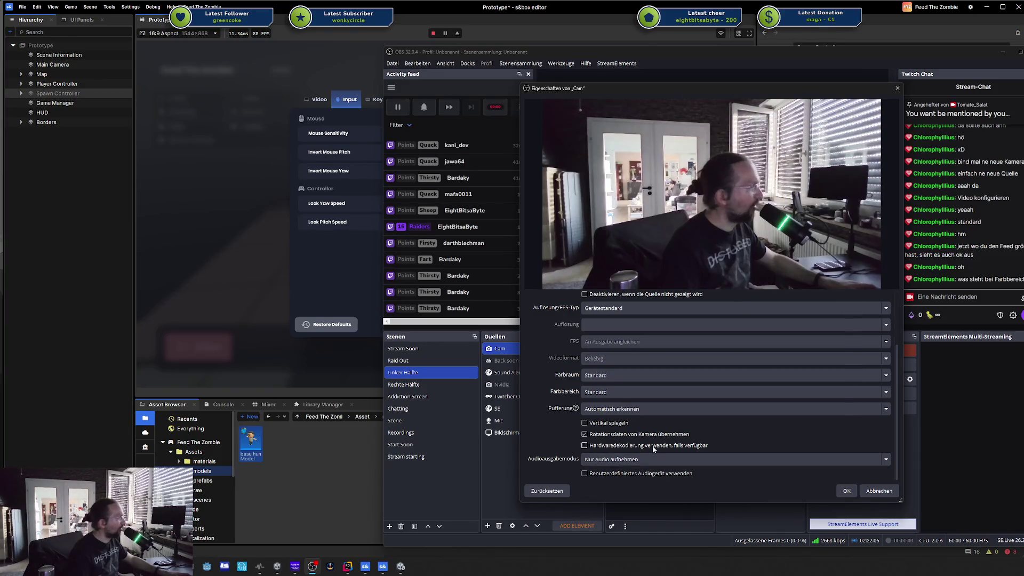
scroll(703, 421, up, 1)
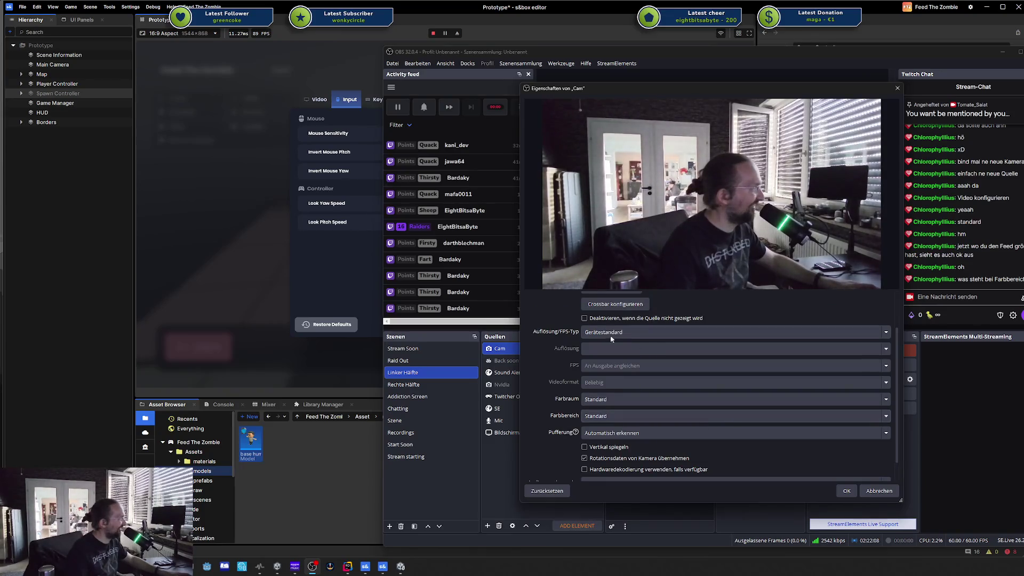
scroll(614, 340, up, 2)
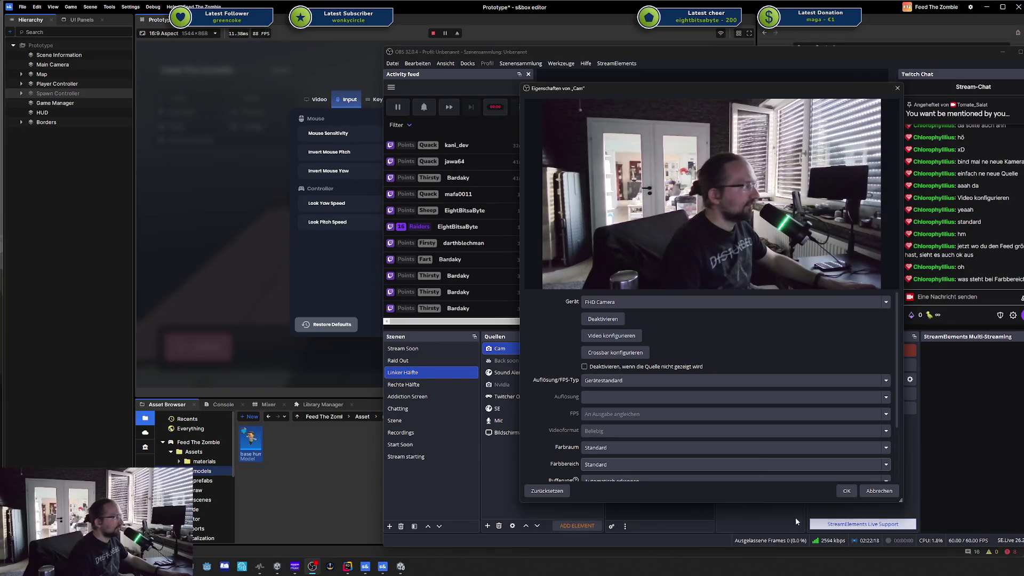
click(847, 490)
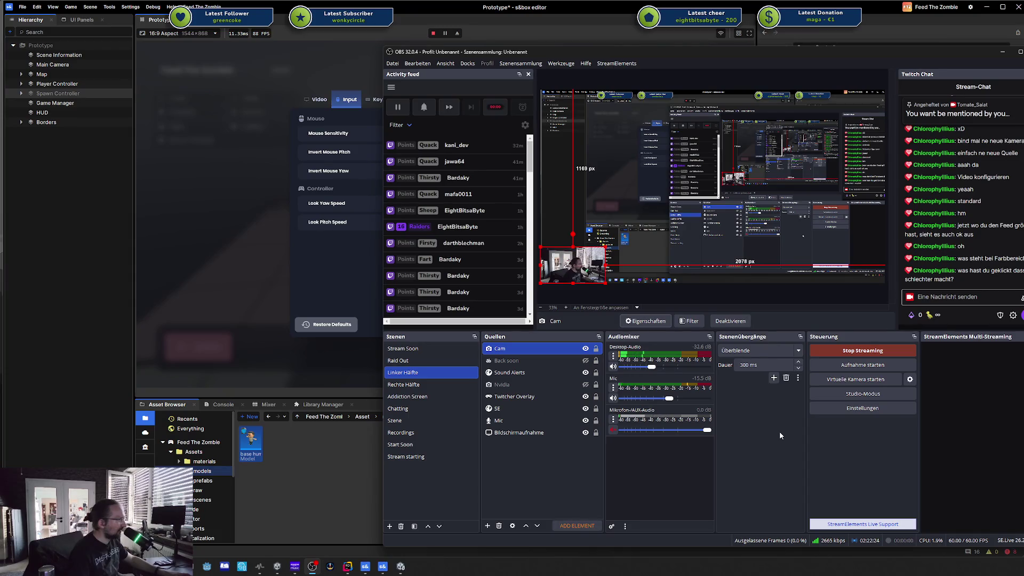
Step: Reopen Cam properties, toggle hardware decoding on and back off, confirm, then move OBS aside
click(647, 323)
click(611, 446)
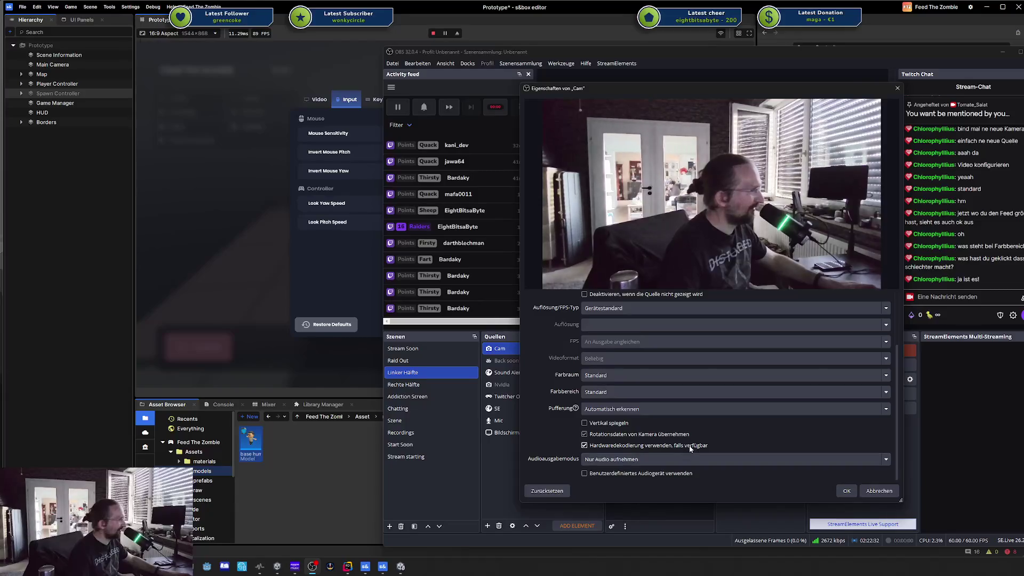
click(644, 446)
click(847, 490)
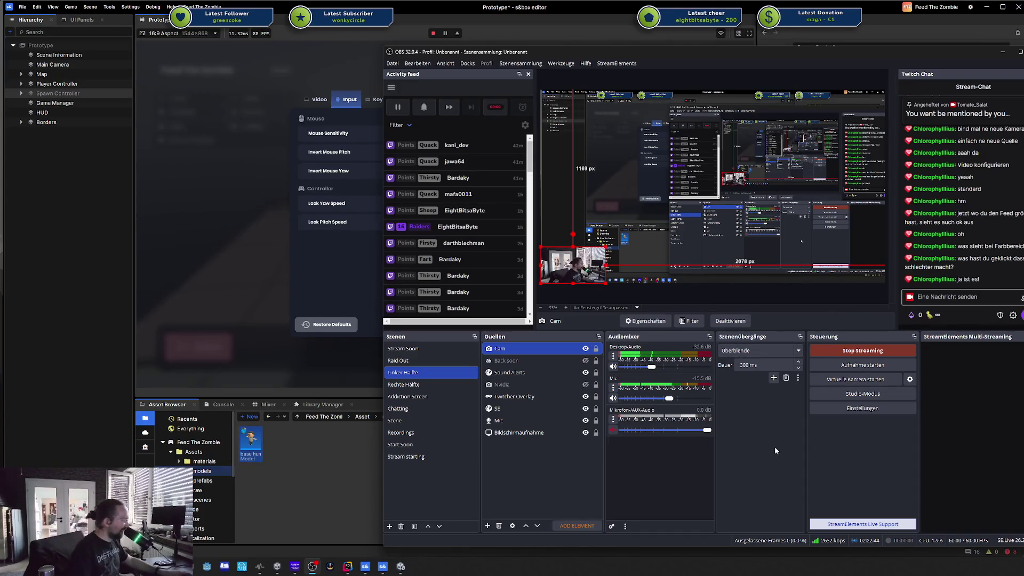
click(812, 300)
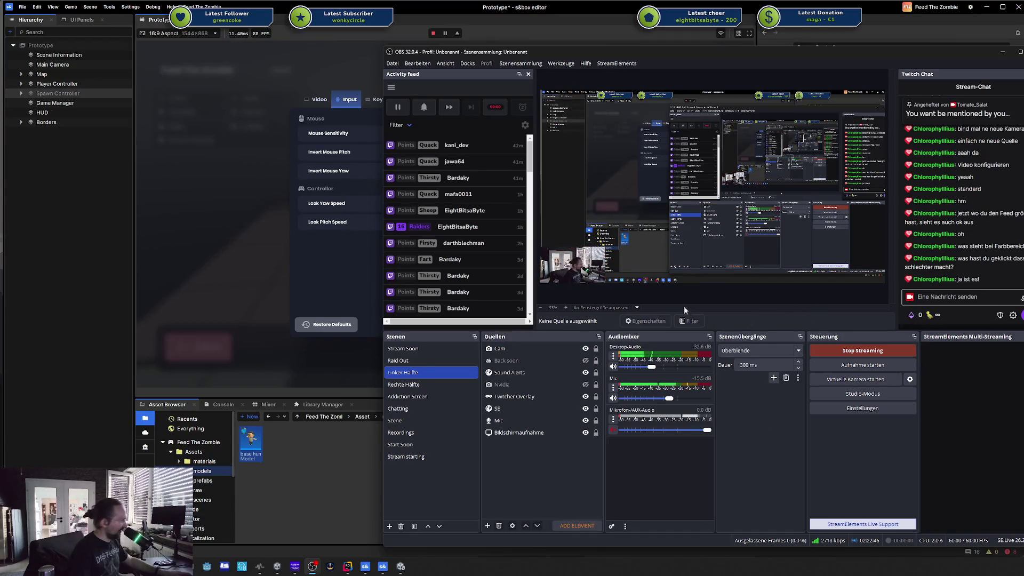
mouse_move(731, 58)
mouse_down()
mouse_move(911, 11)
mouse_move(1023, 5)
mouse_up()
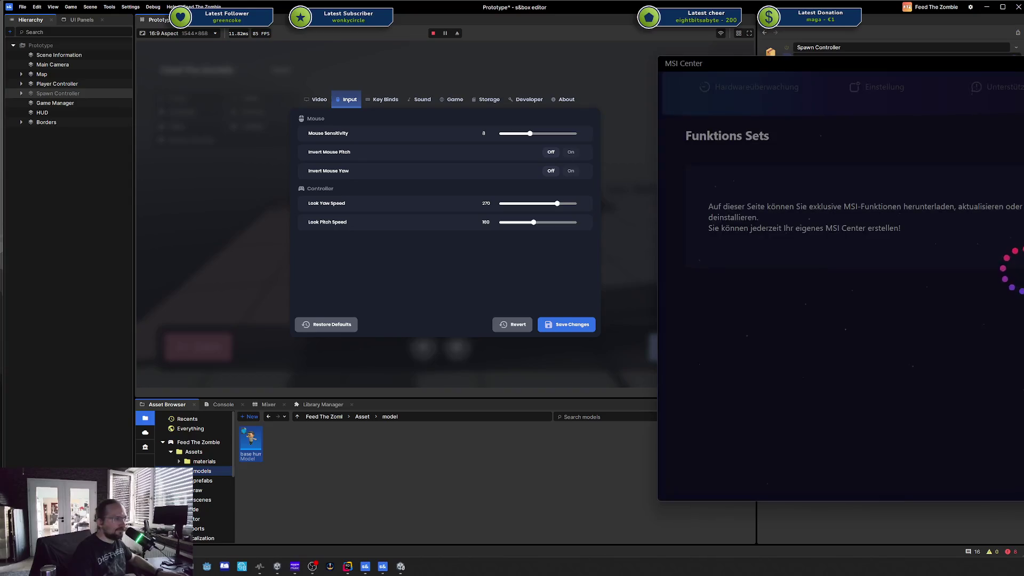
Step: Bring MSI Center into view and switch AI Engine to AUS on the MSI AI Engine page
mouse_move(979, 68)
mouse_down()
mouse_move(894, 82)
mouse_move(670, 85)
mouse_up()
click(449, 107)
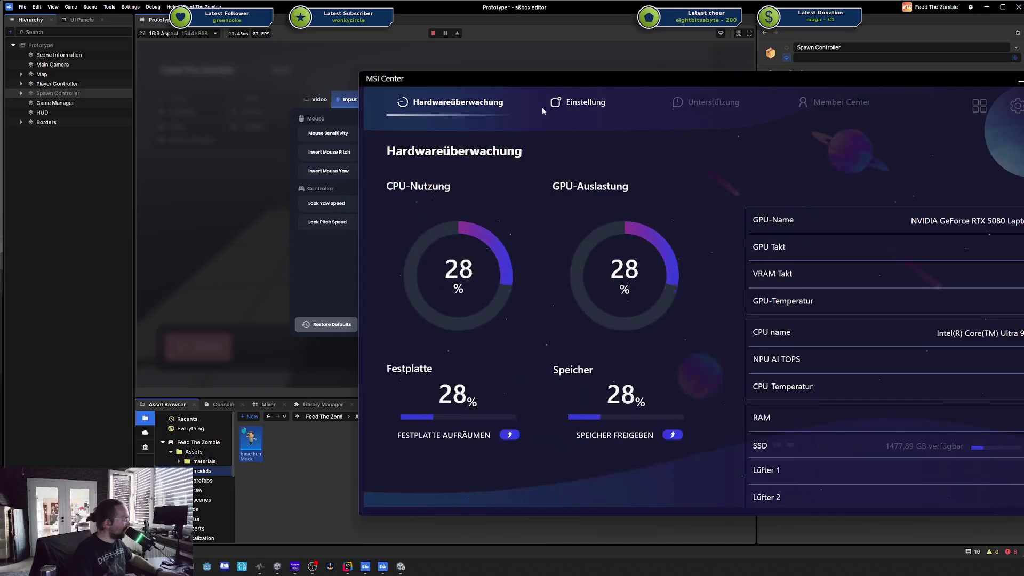
mouse_move(545, 106)
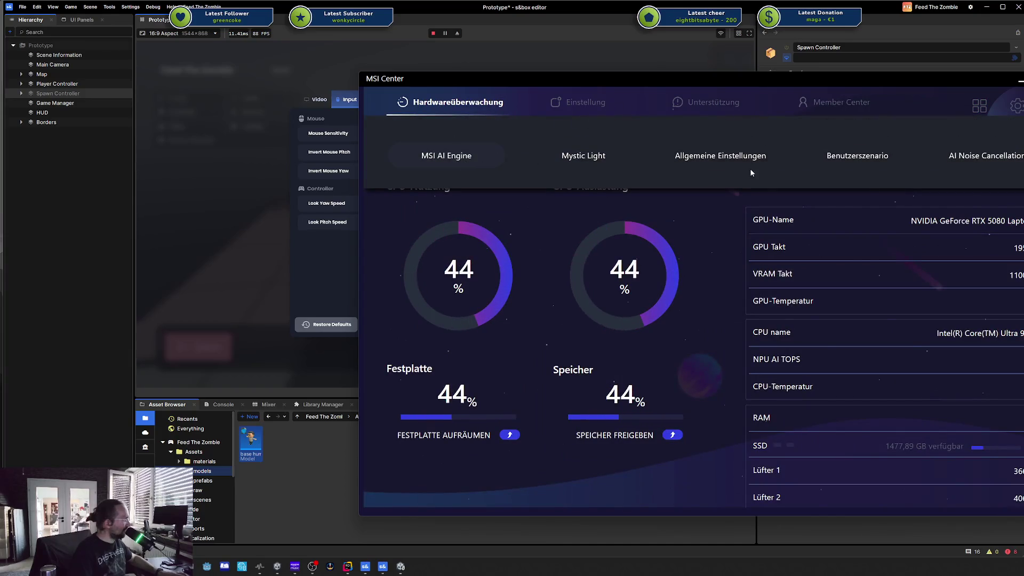
click(488, 154)
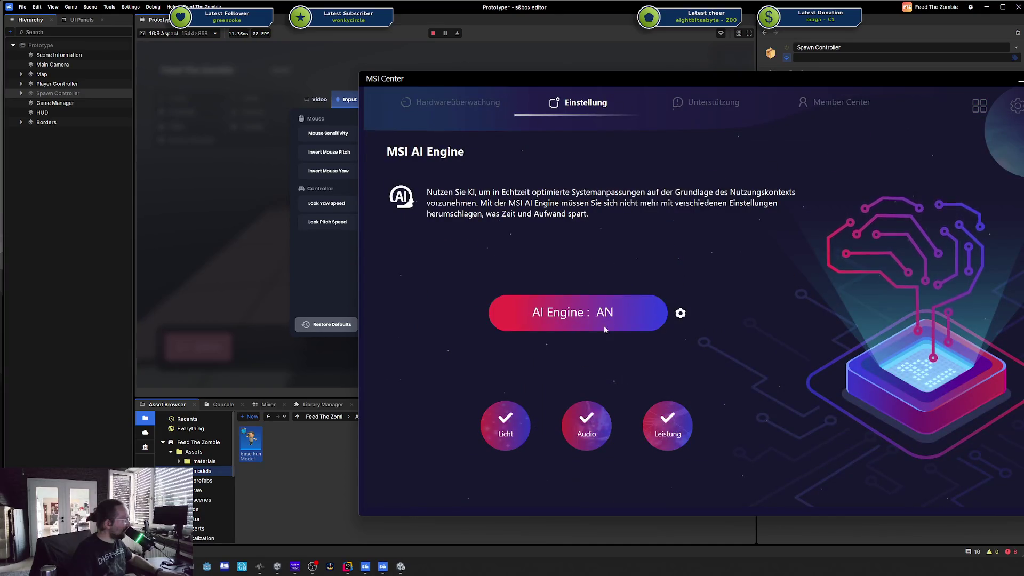
click(613, 313)
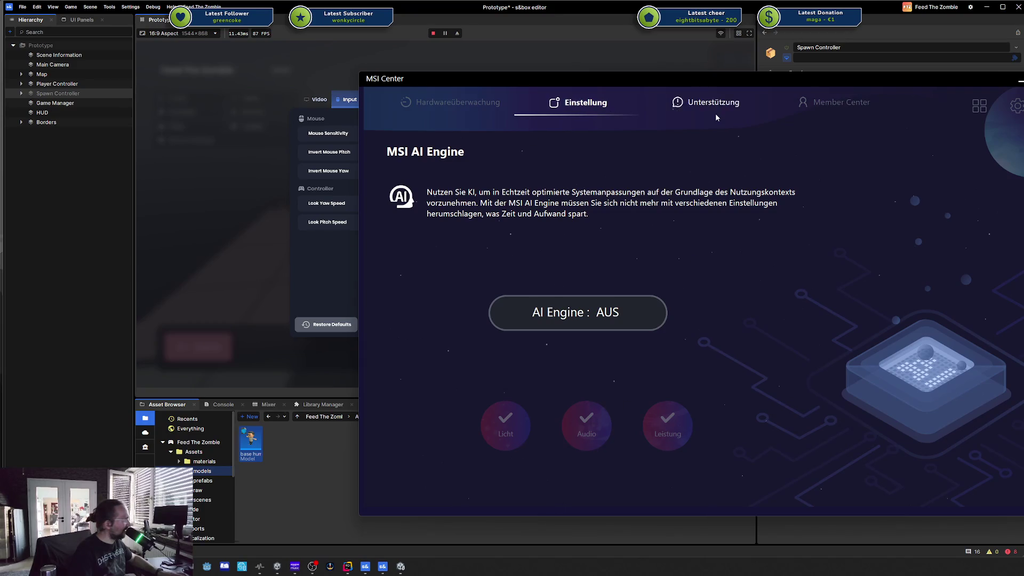
mouse_move(611, 103)
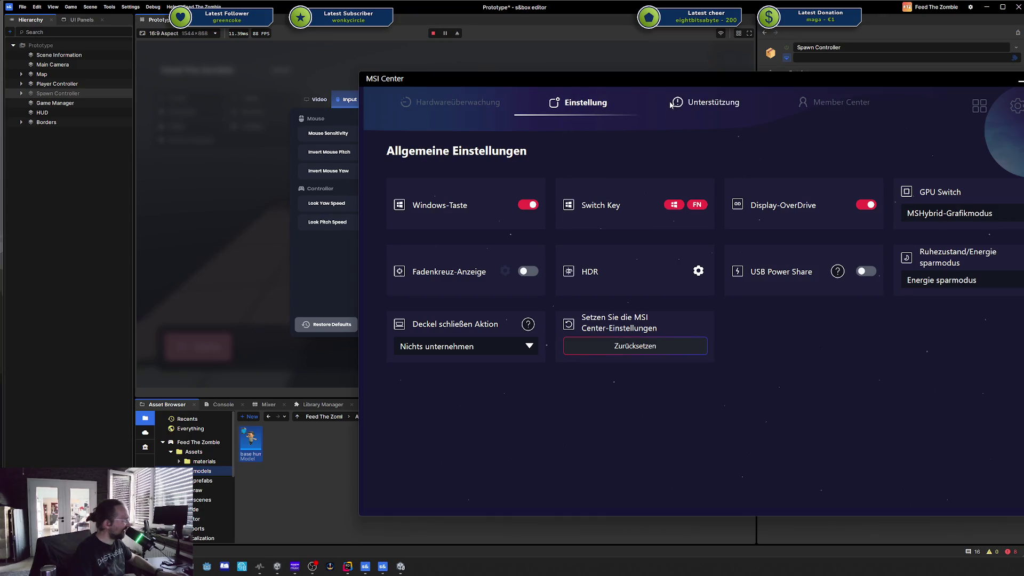
Step: Show Funktions Sets and scroll through installed features like MSI-Wiederherstellung and Mystic Light
click(979, 108)
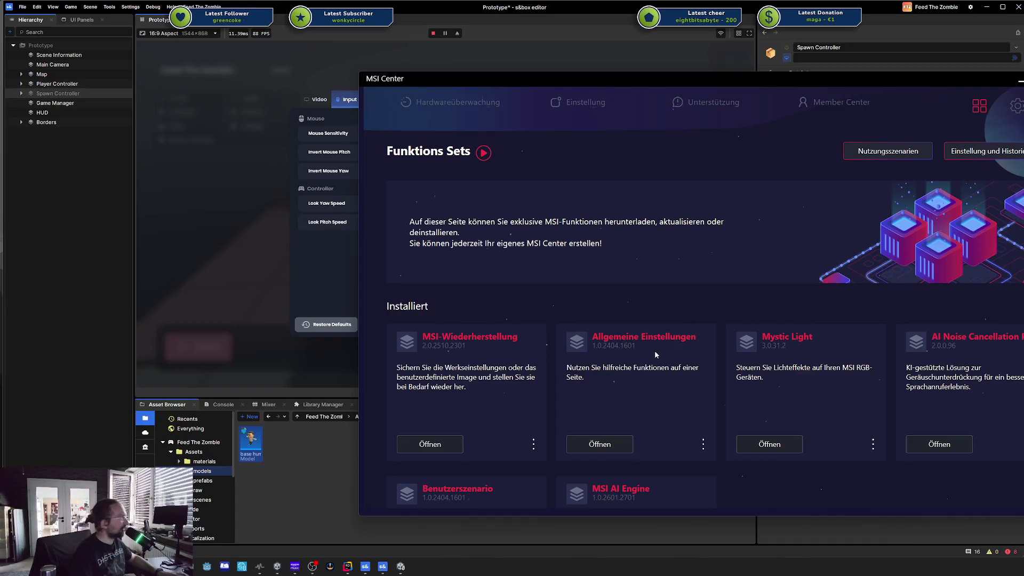
scroll(634, 337, down, 2)
scroll(667, 323, up, 2)
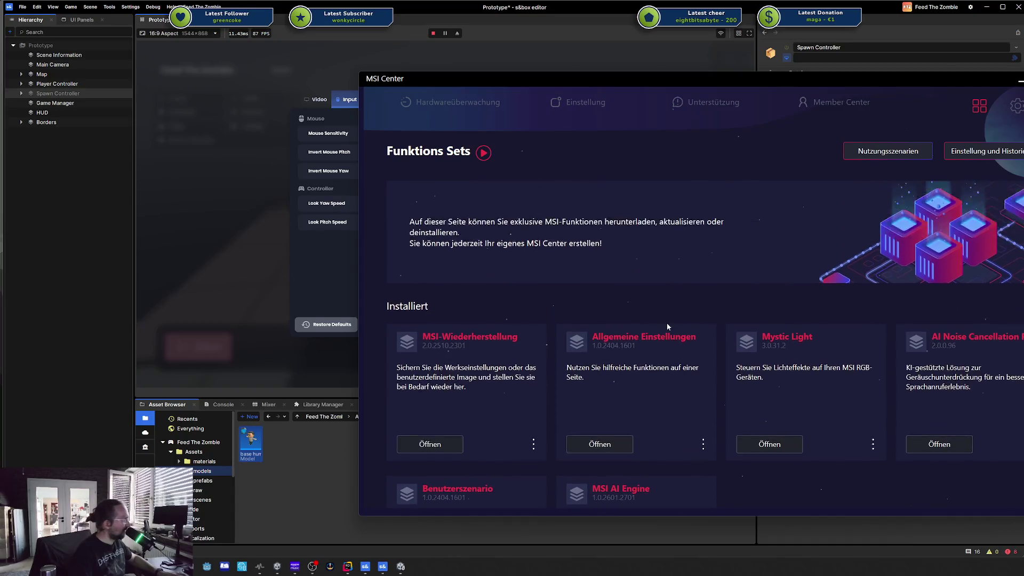
scroll(666, 330, down, 2)
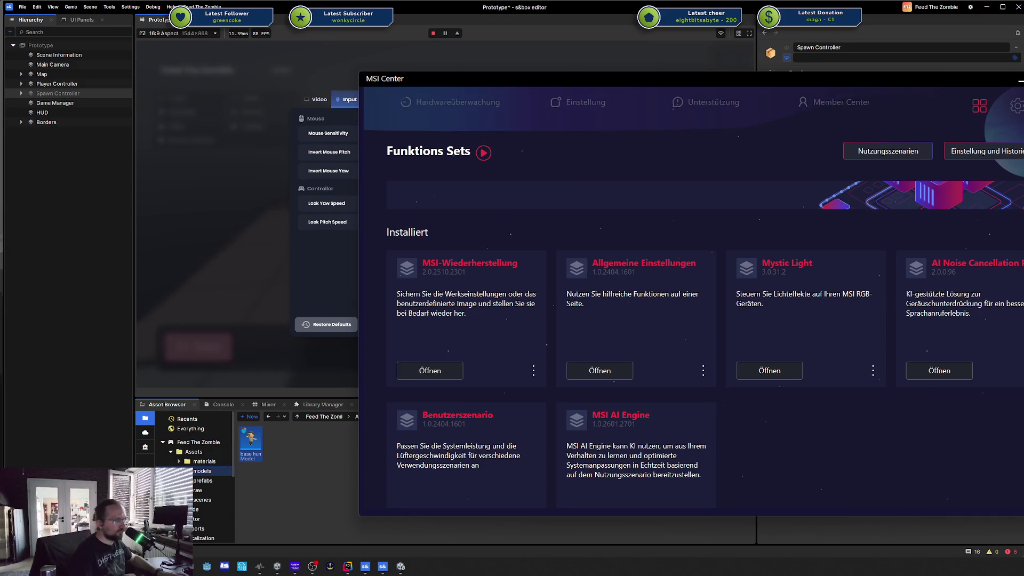
Step: On the Benutzerszenario page, switch the performance profile to Extreme Leistung and confirm
click(576, 102)
click(835, 159)
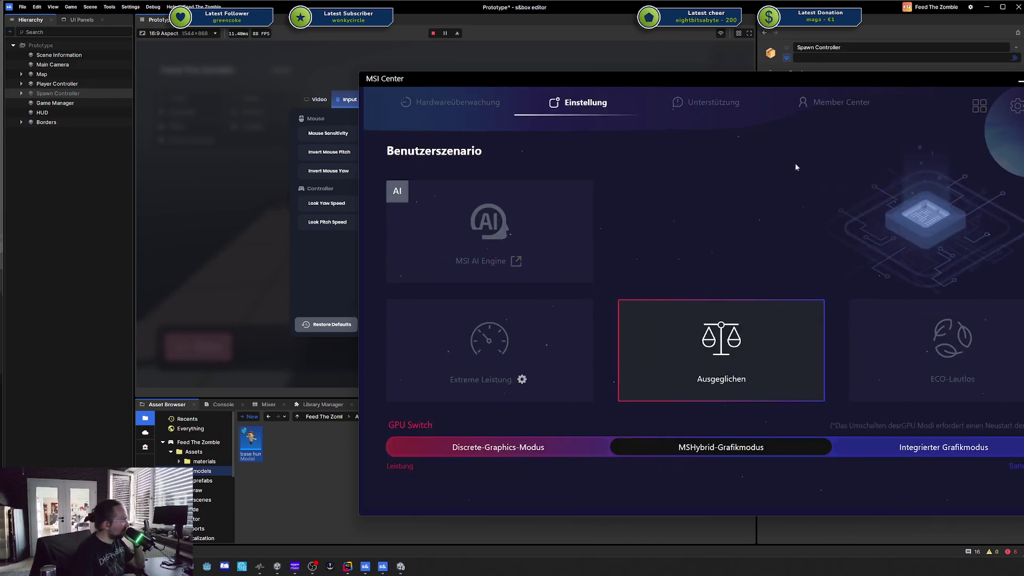
click(561, 360)
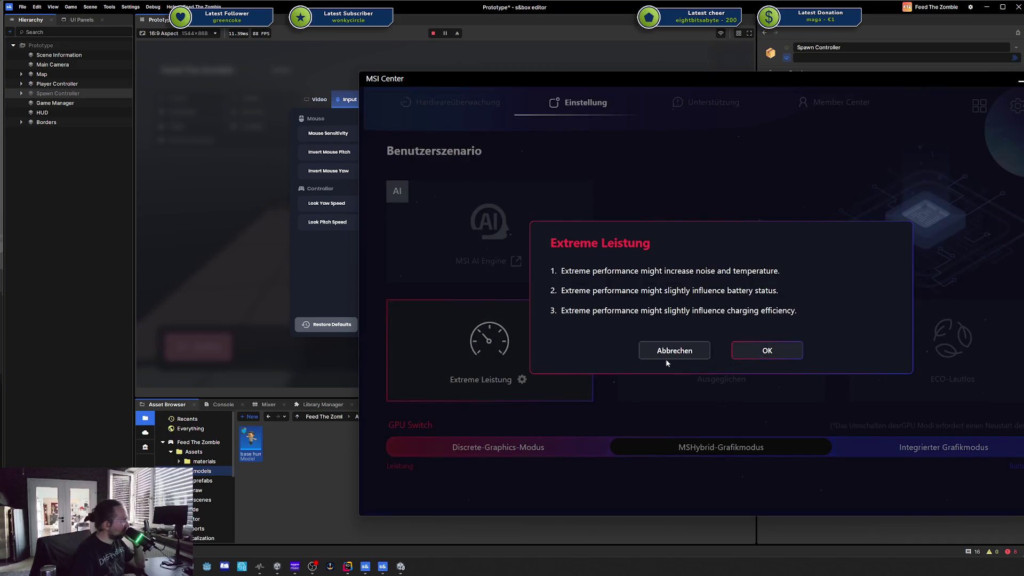
click(768, 350)
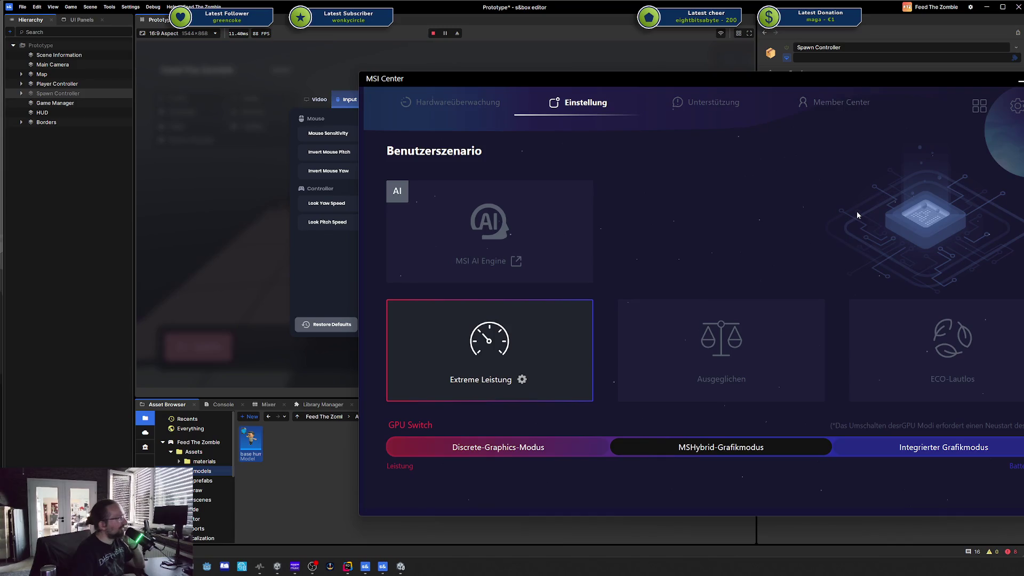
Step: Review Extreme Leistung's advanced fan speed and GPU clock offset settings, then return
click(522, 380)
click(693, 384)
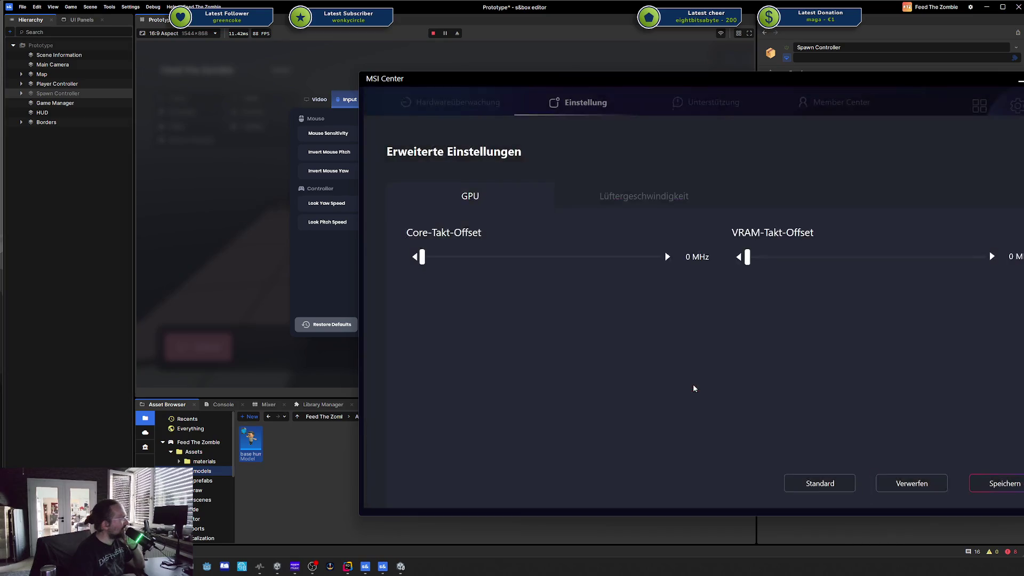
click(636, 197)
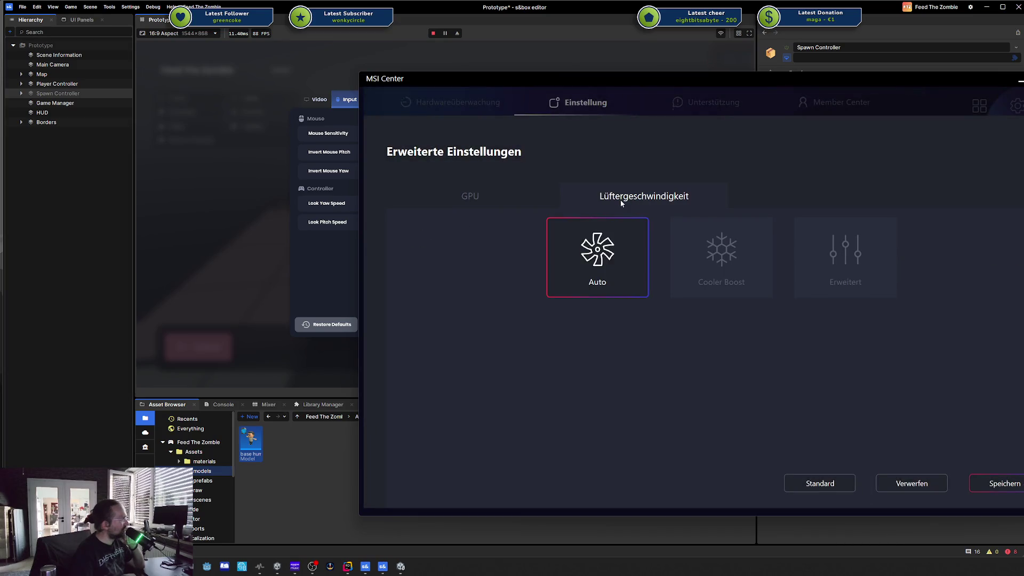
click(457, 200)
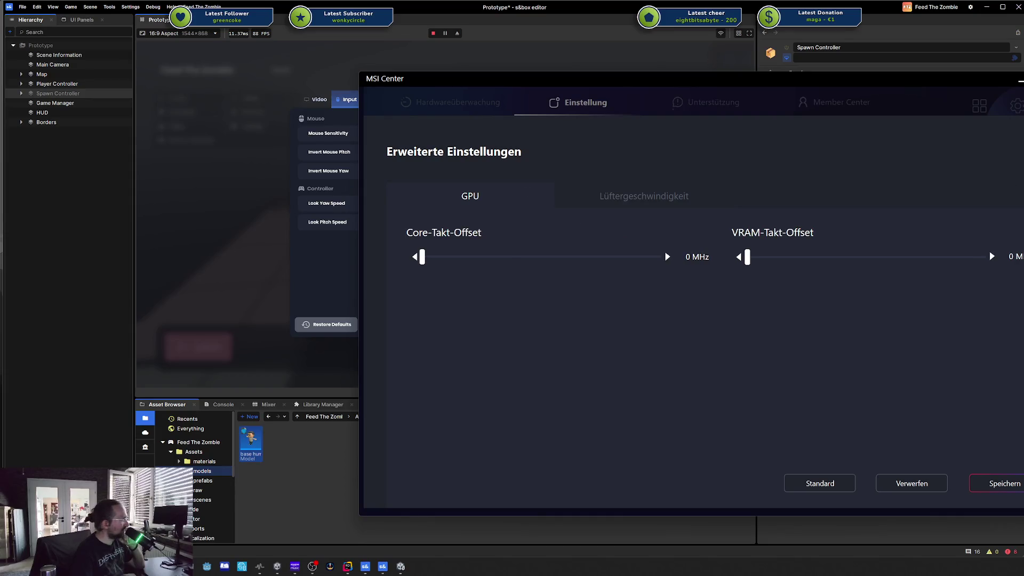
key(Escape)
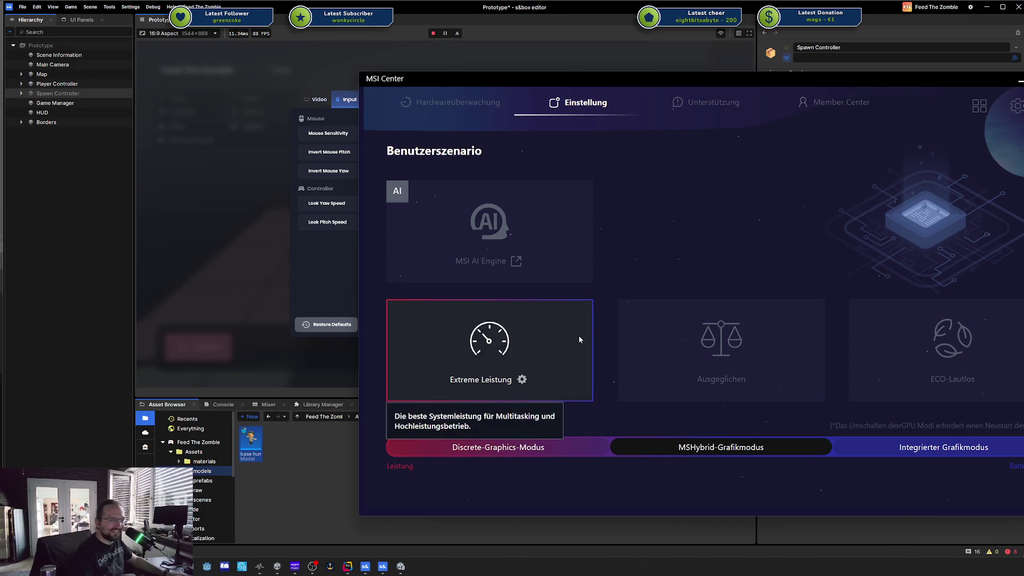
Step: Set the profile back to Ausgeglichen, cancelling a second Extreme Leistung attempt
click(664, 339)
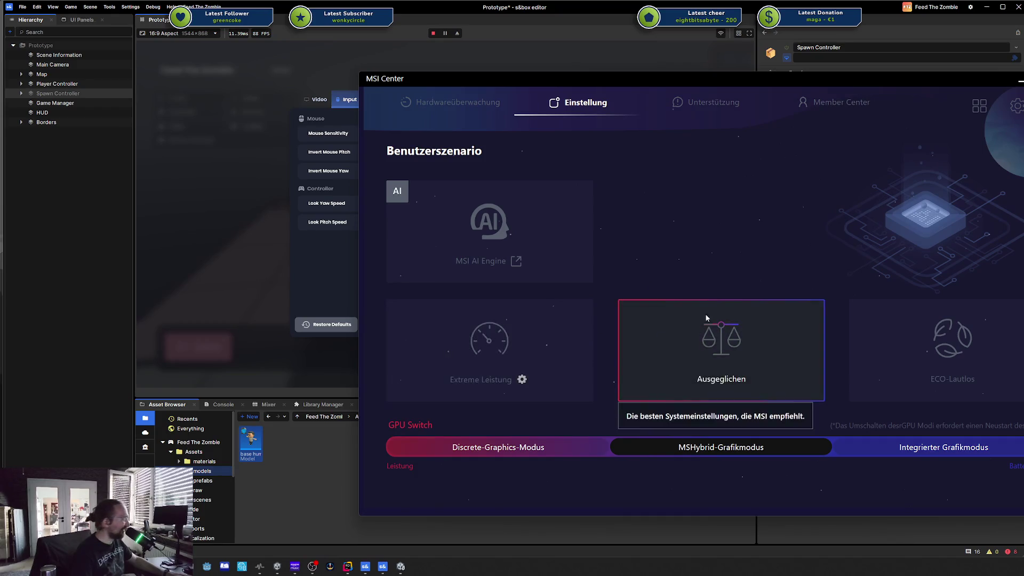
click(524, 381)
click(675, 351)
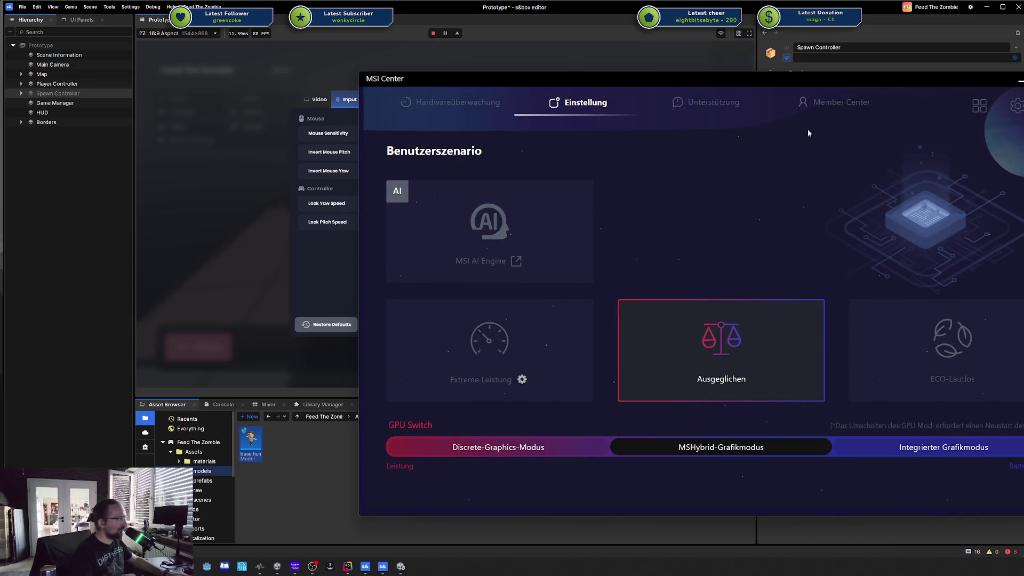
Step: Browse Member Center and Funktions Sets, then go to Allgemeine Einstellungen
mouse_move(723, 104)
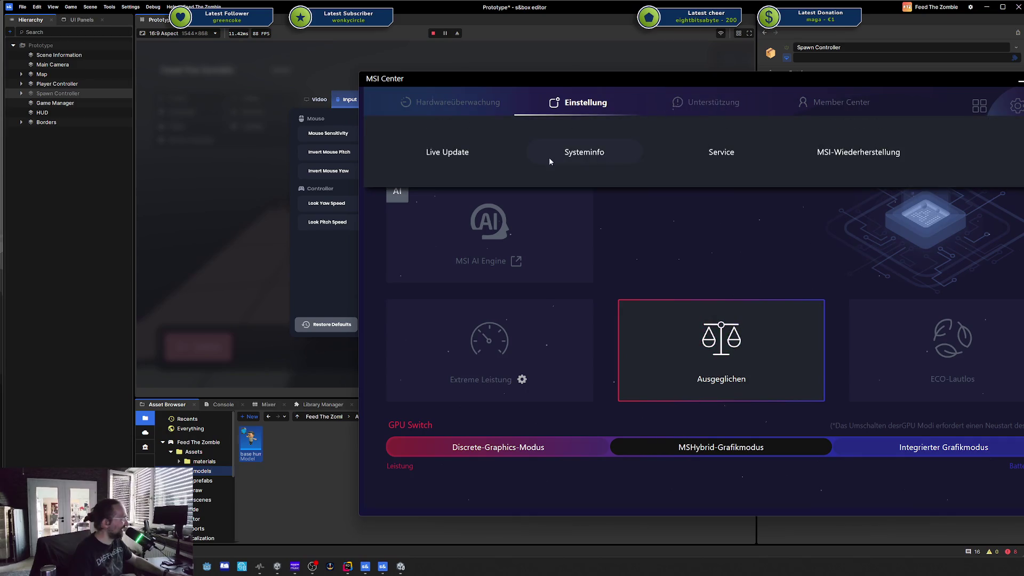
click(822, 113)
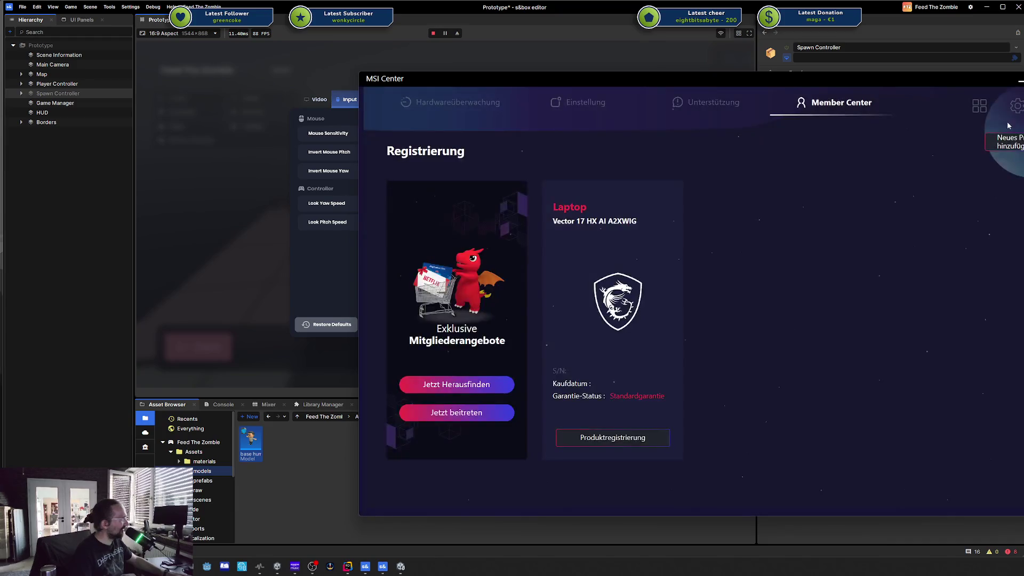
click(984, 116)
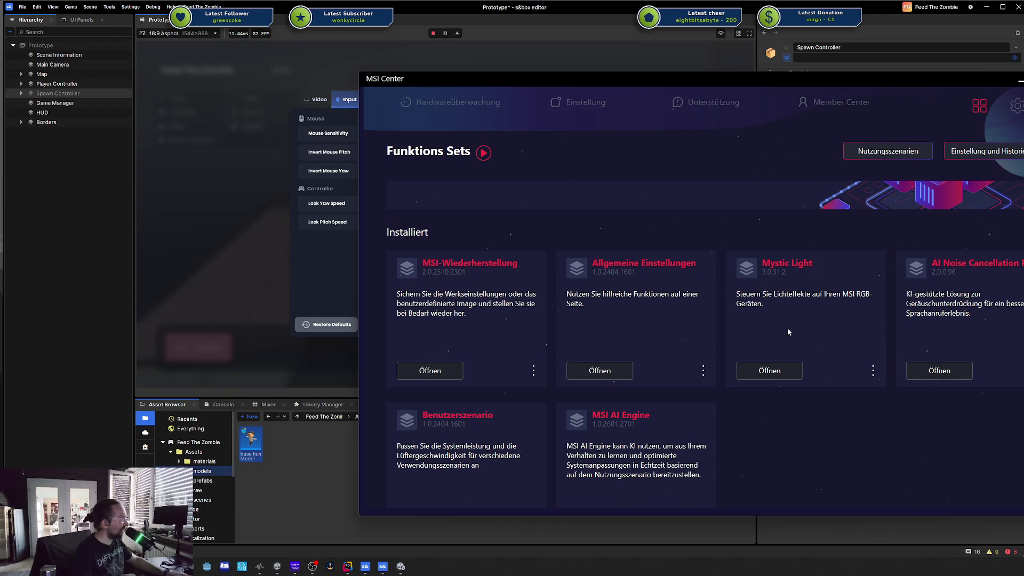
click(595, 372)
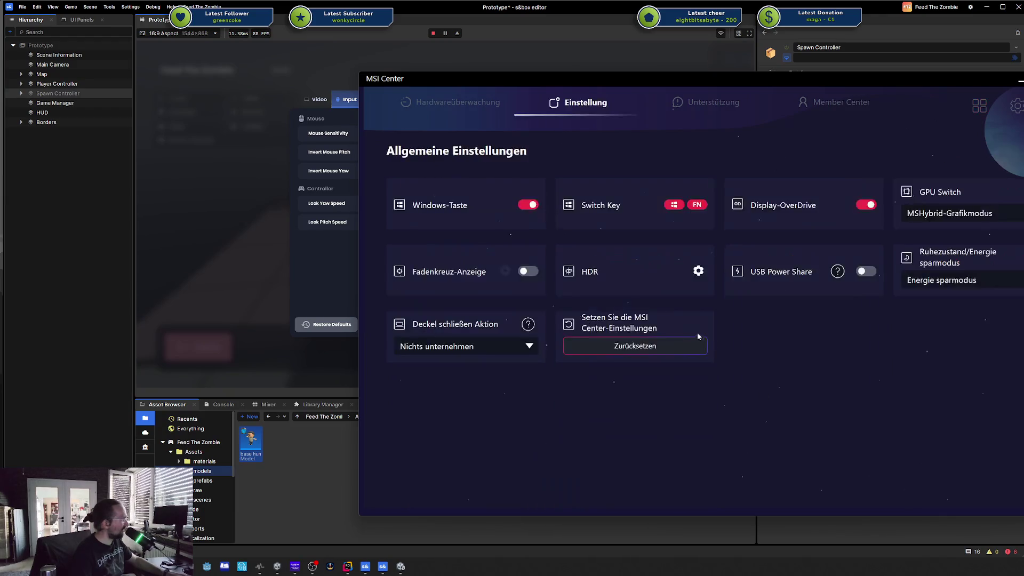
Step: Check the GPU Switch modes unchanged, then browse Hardwareüberwachung, AI Engine and Mystic Light
click(997, 214)
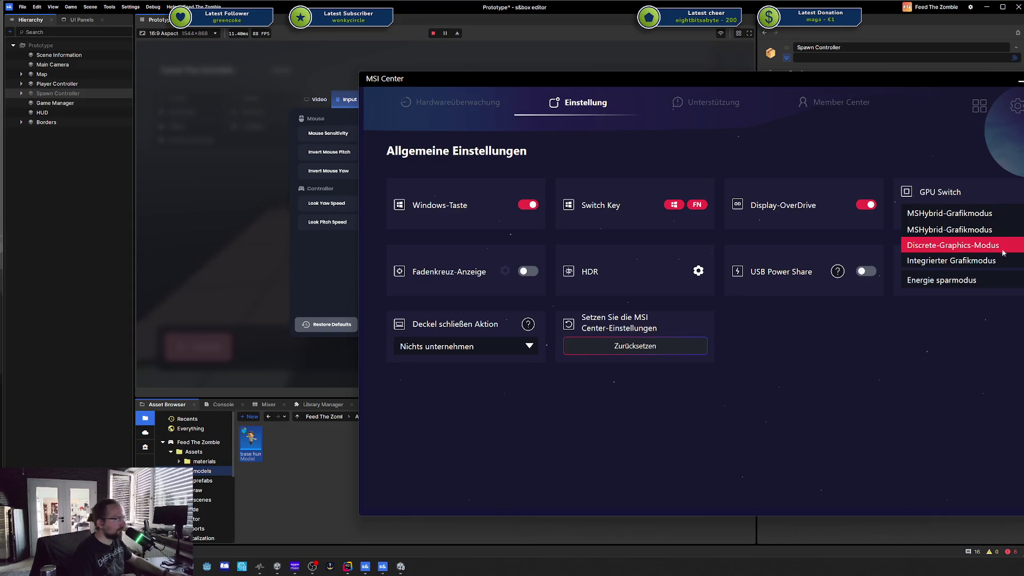
click(1003, 247)
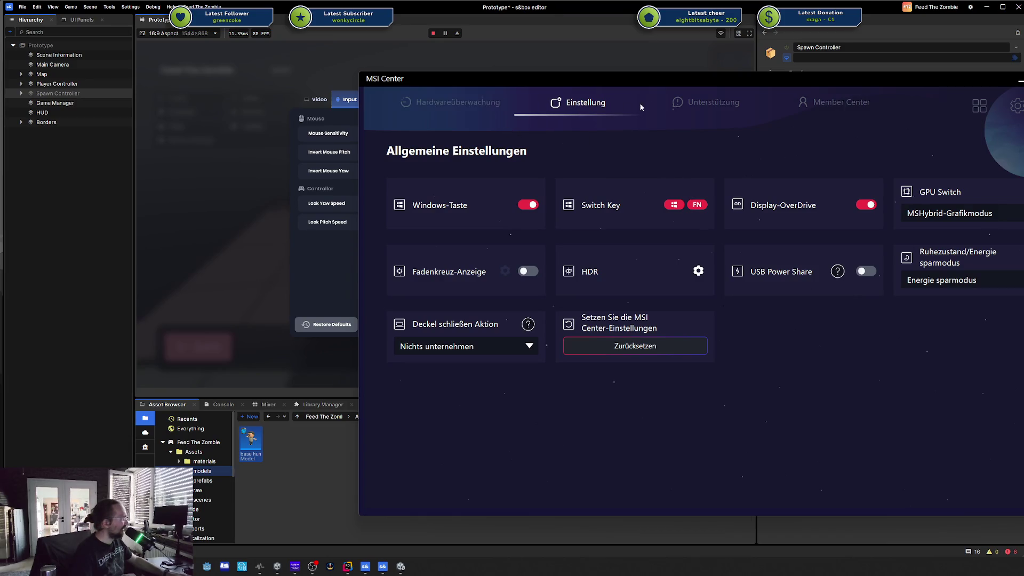
click(458, 102)
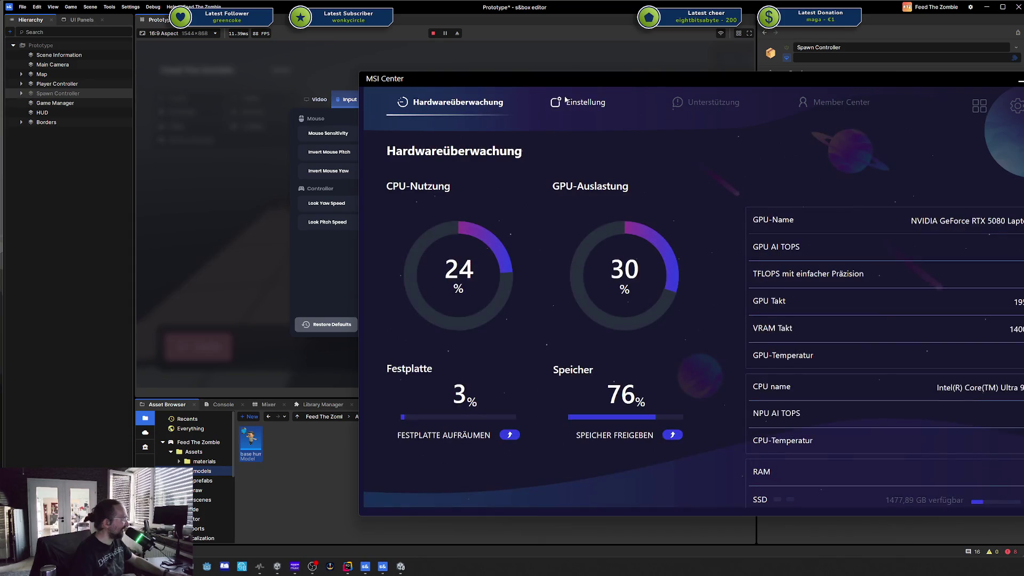
mouse_move(616, 108)
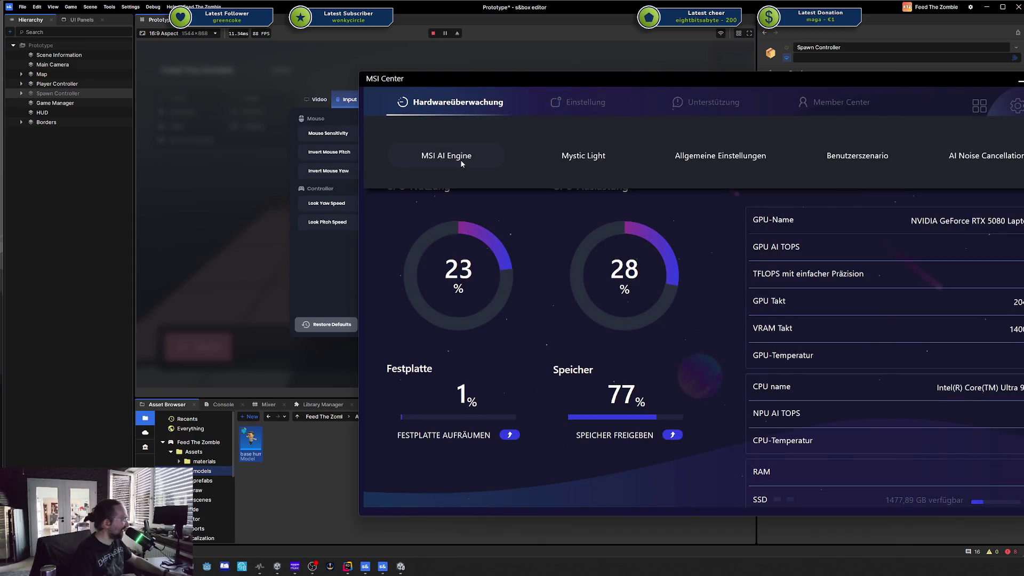
click(462, 159)
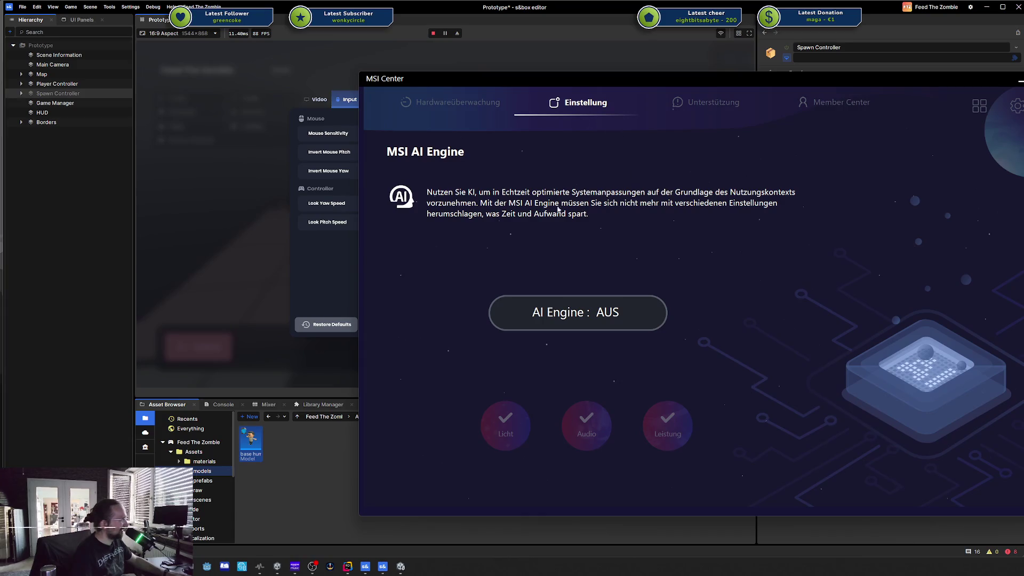
click(584, 155)
Step: On the Benutzerszenario page, choose Discrete-Graphics-Modus for the GPU
click(689, 156)
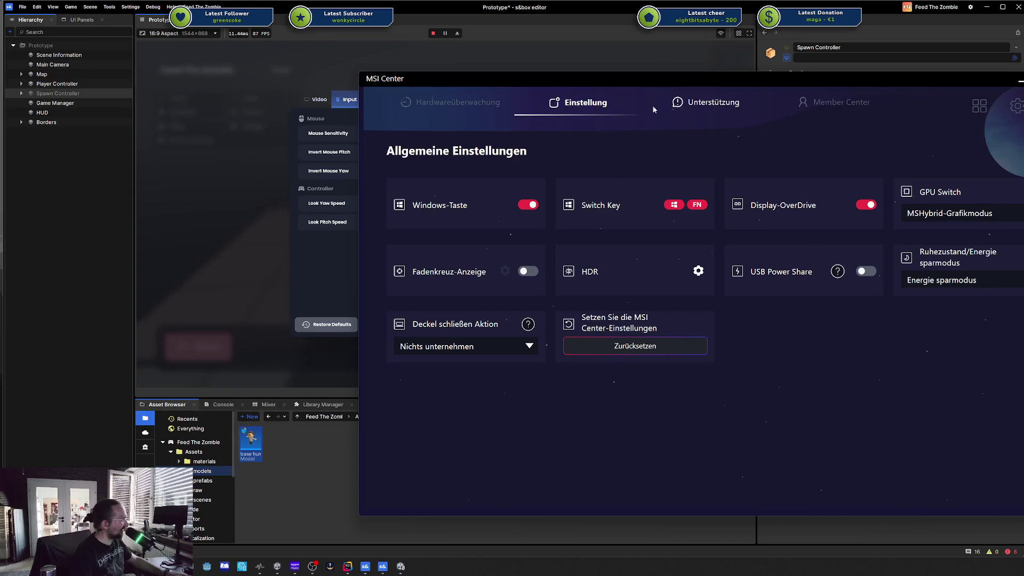
mouse_move(606, 111)
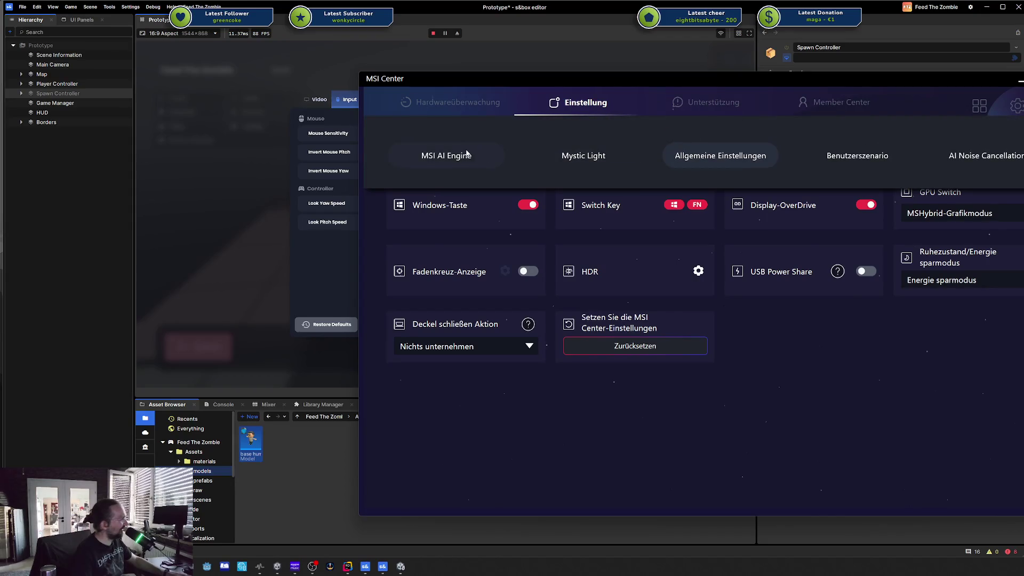
click(857, 149)
click(536, 448)
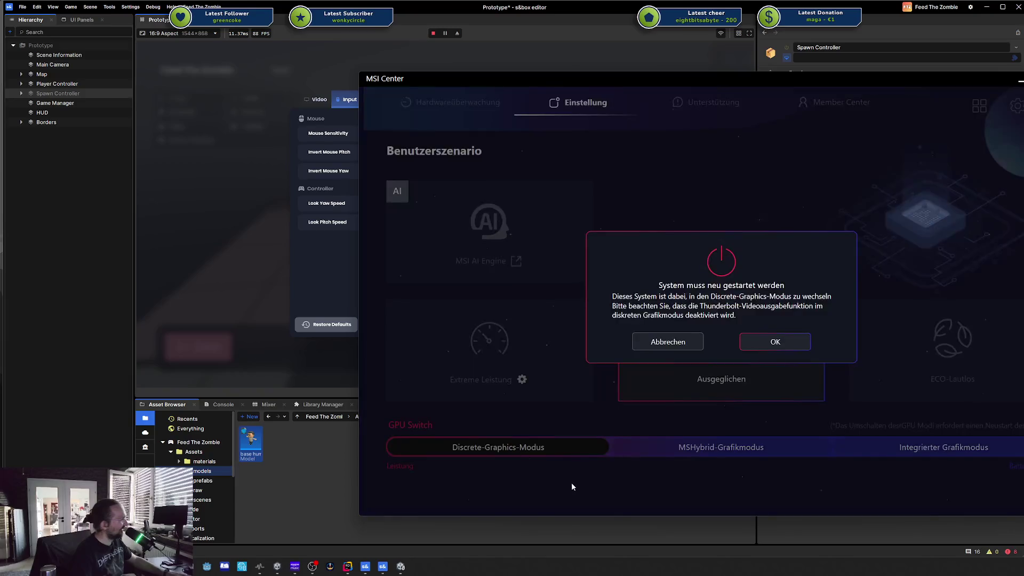
Step: Cancel the discrete-graphics restart and activate Extreme Leistung, glancing at its advanced GPU settings
click(674, 344)
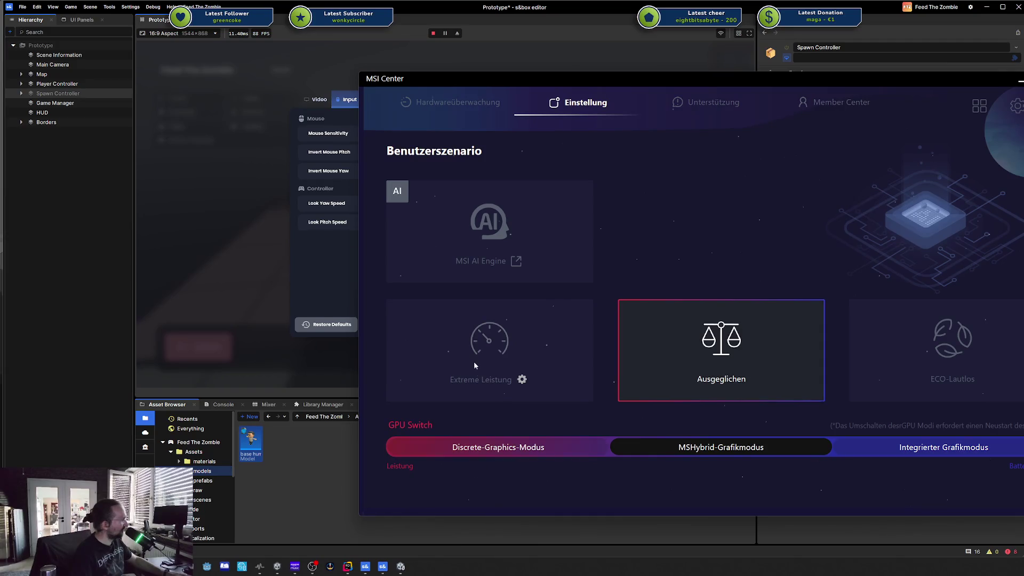
click(486, 369)
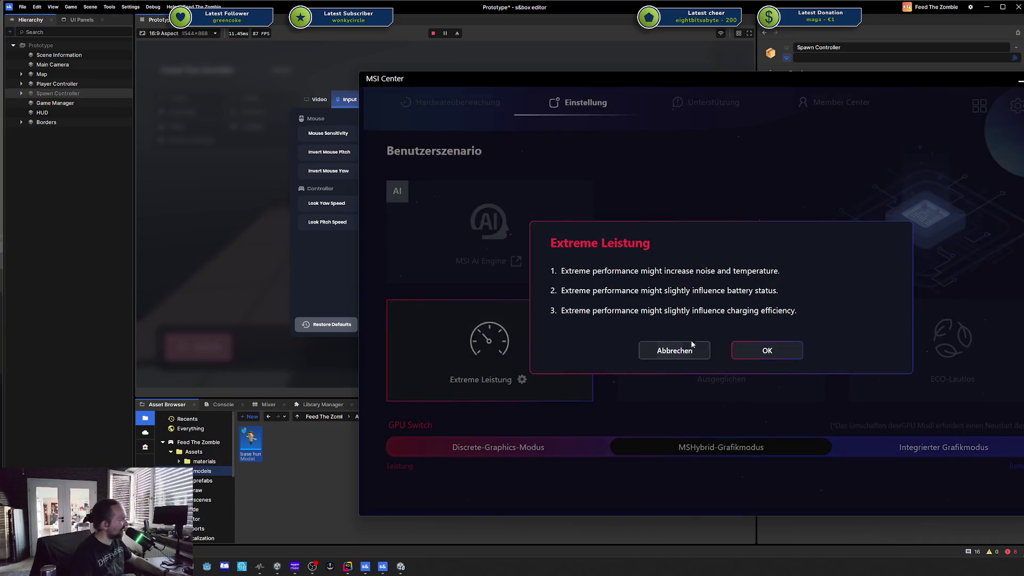
click(767, 350)
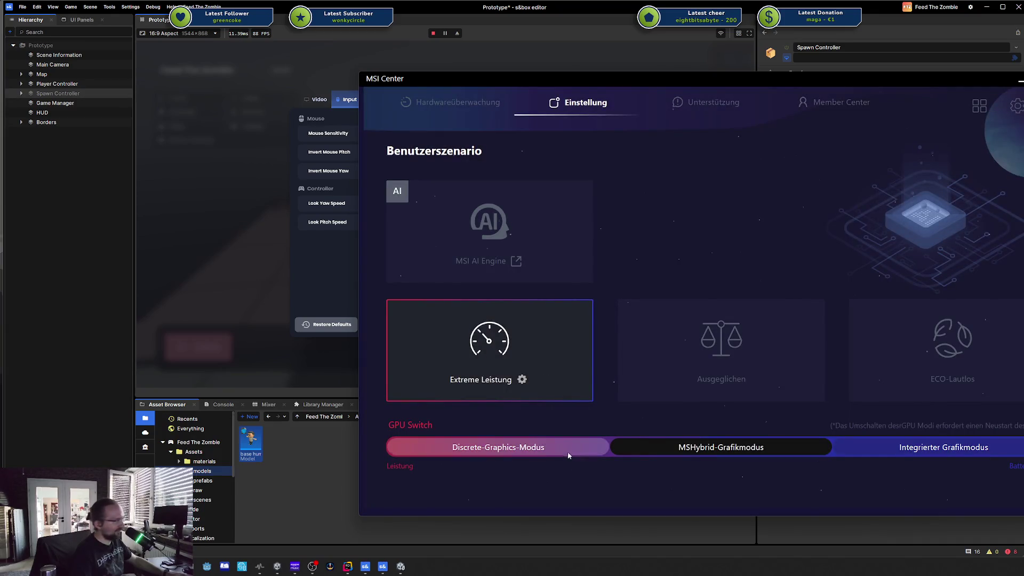
click(523, 381)
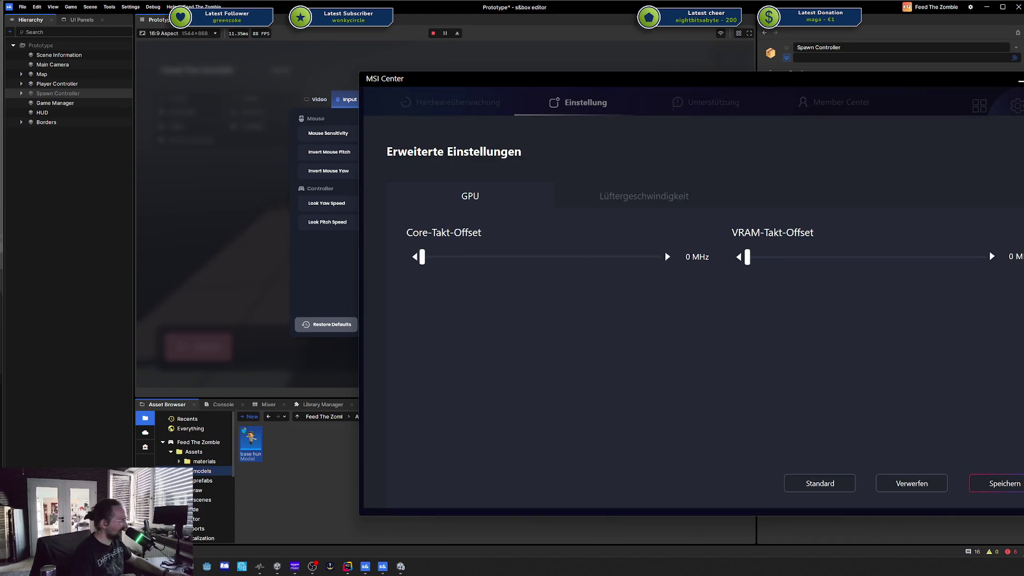
key(Escape)
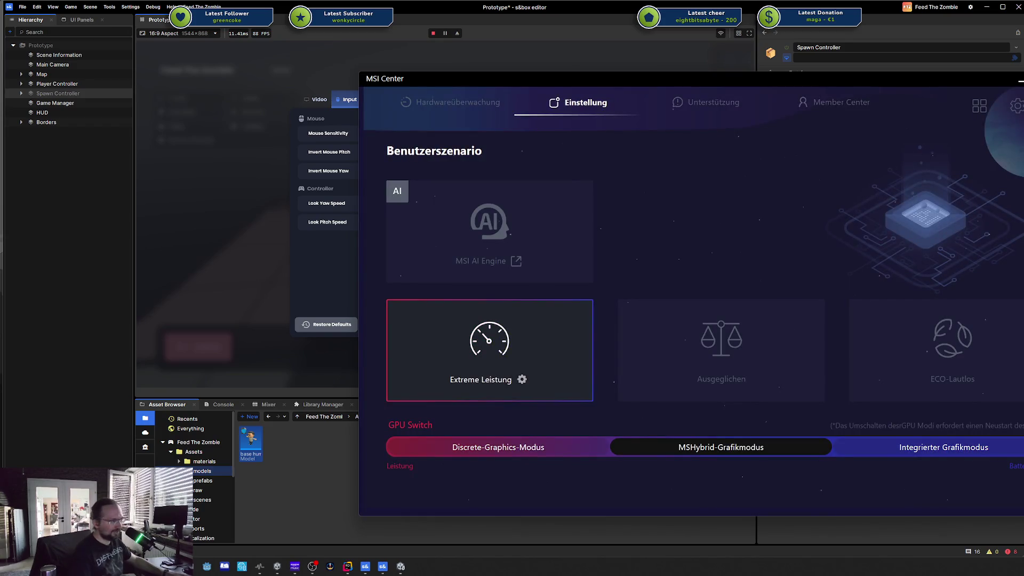
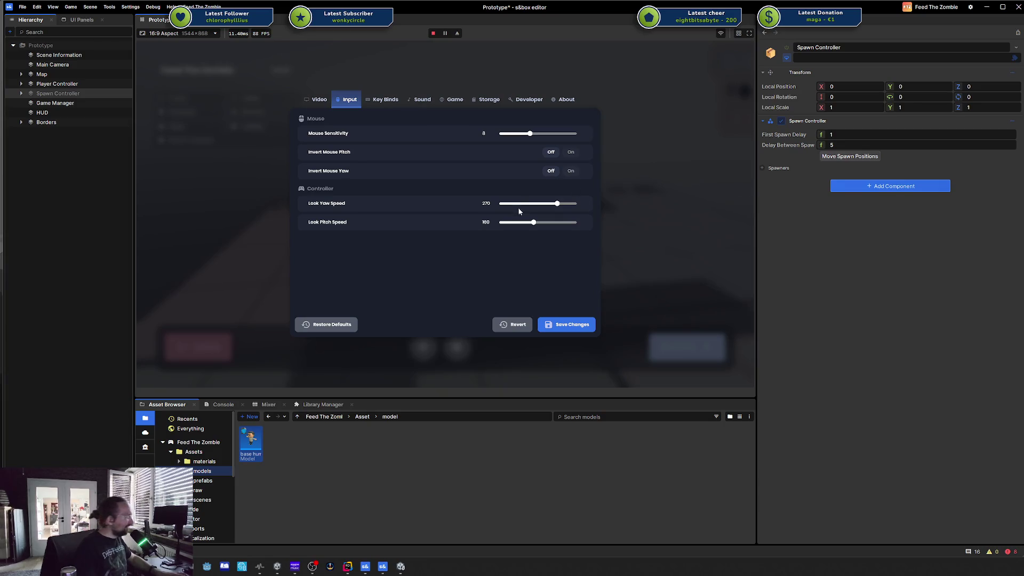
Step: Close the game settings, walk around briefly, then open the pause menu and leave the session
click(462, 238)
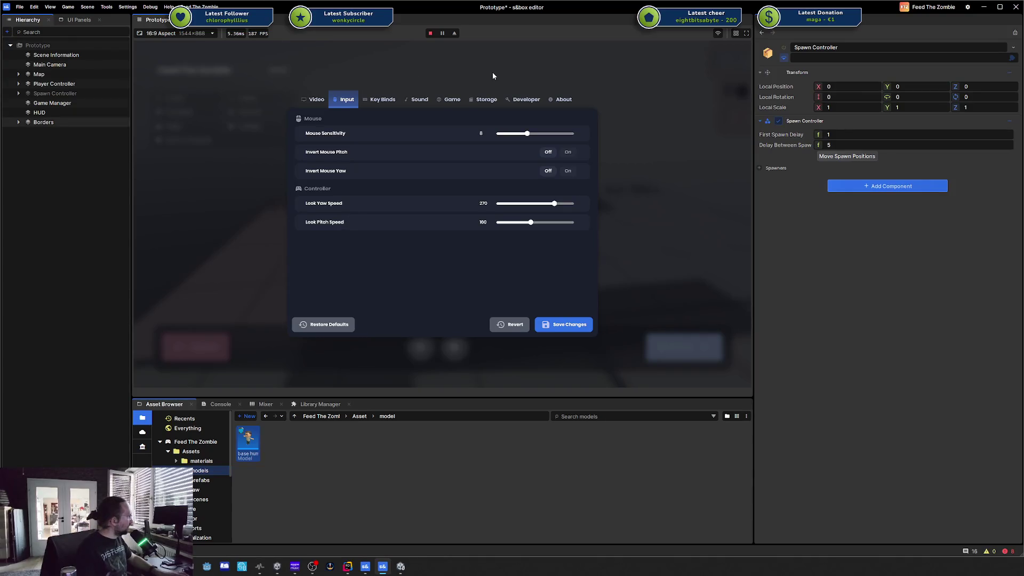
key(Escape)
key(Escape)
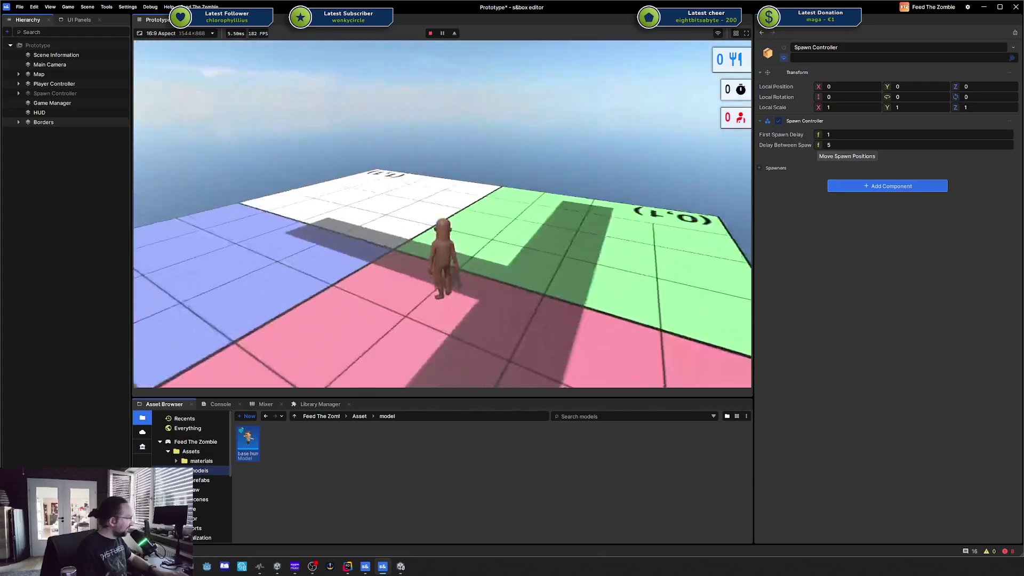
key(w)
key(Escape)
click(185, 348)
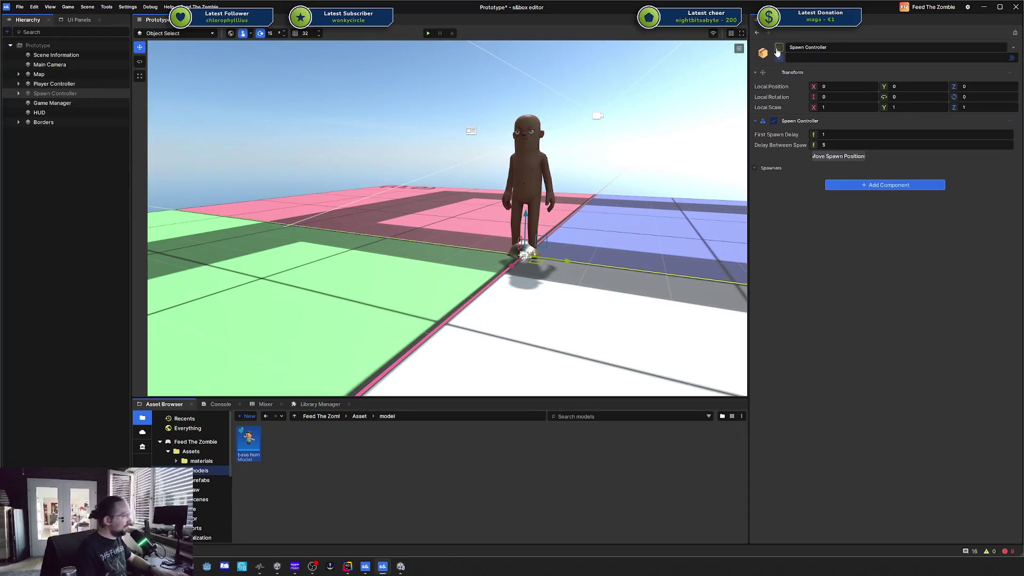
Step: Save the scene and move the scene camera around the character
key(ctrl+s)
scroll(594, 232, down, 10)
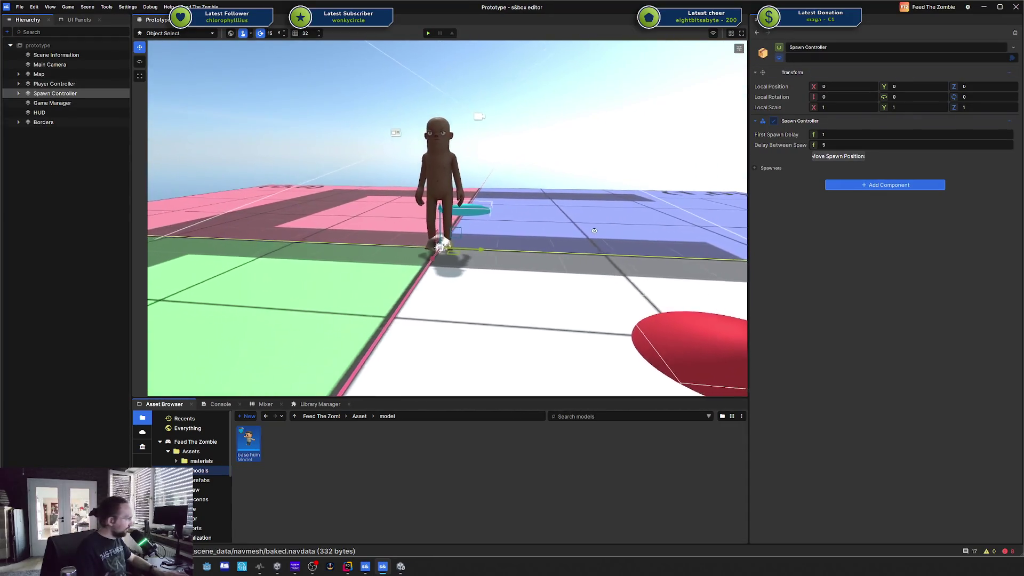
scroll(644, 235, up, 10)
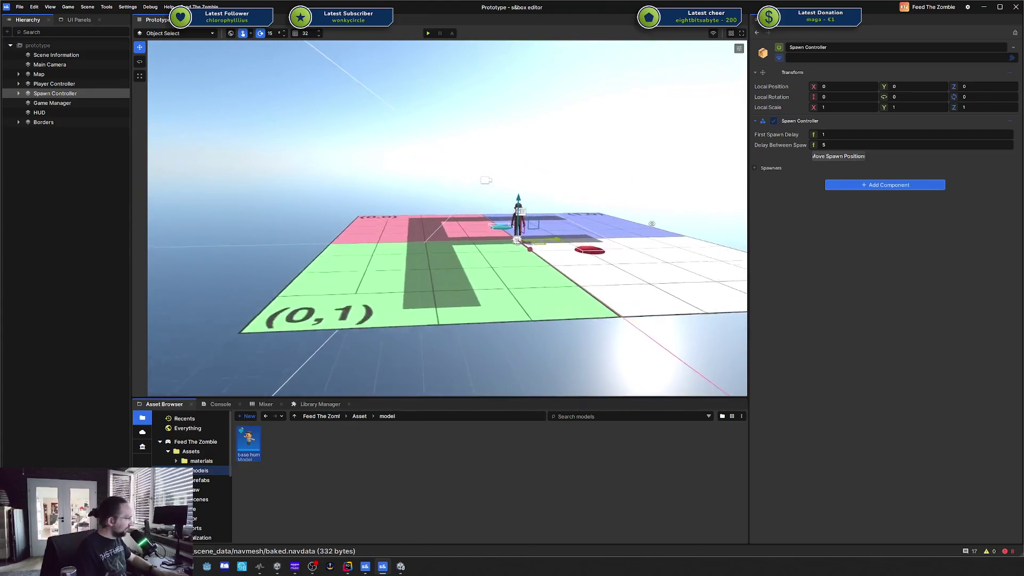
key(a)
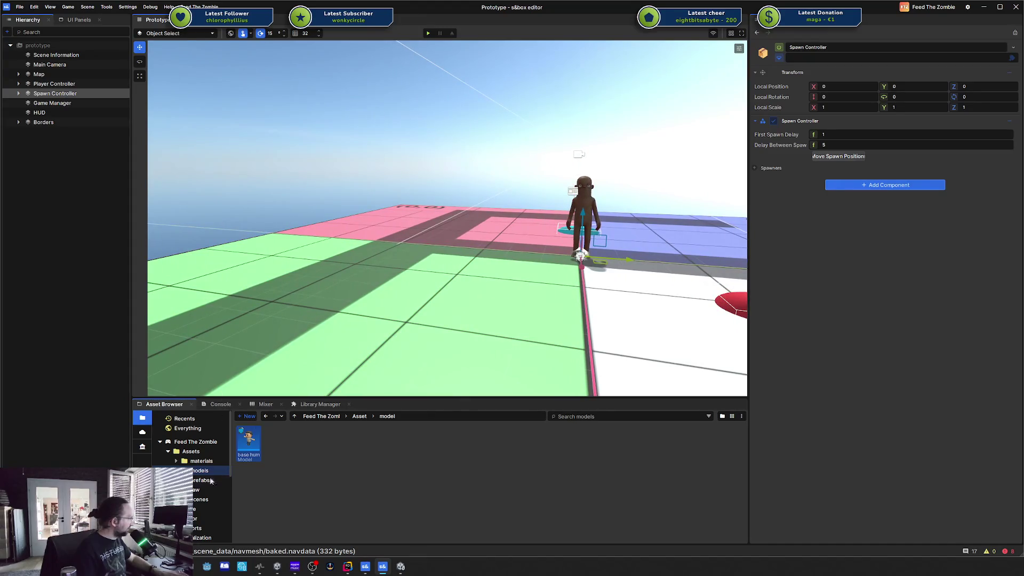
Step: Open and close the base human model, then delete the Spawn Controller object
click(248, 459)
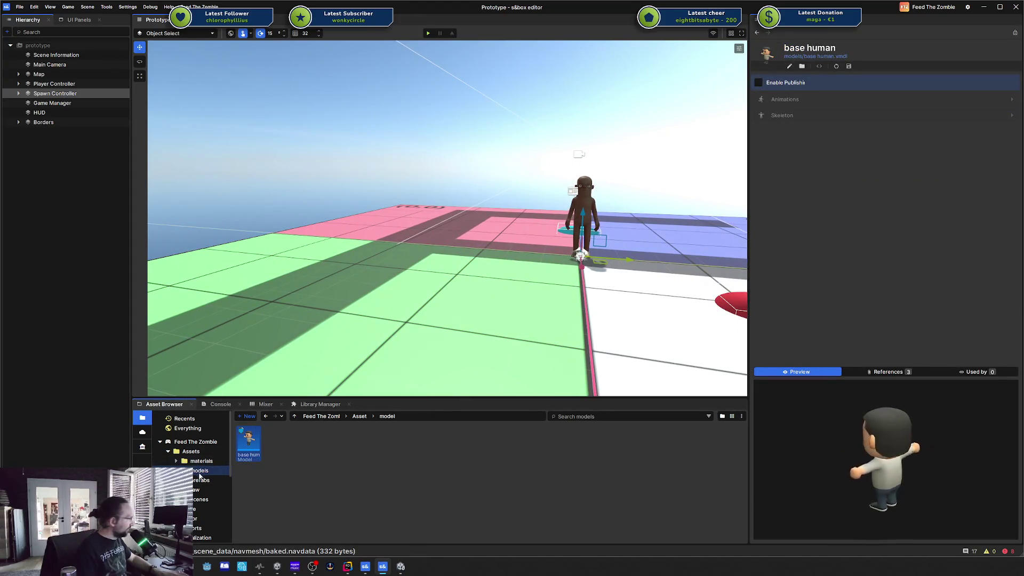
double_click(262, 455)
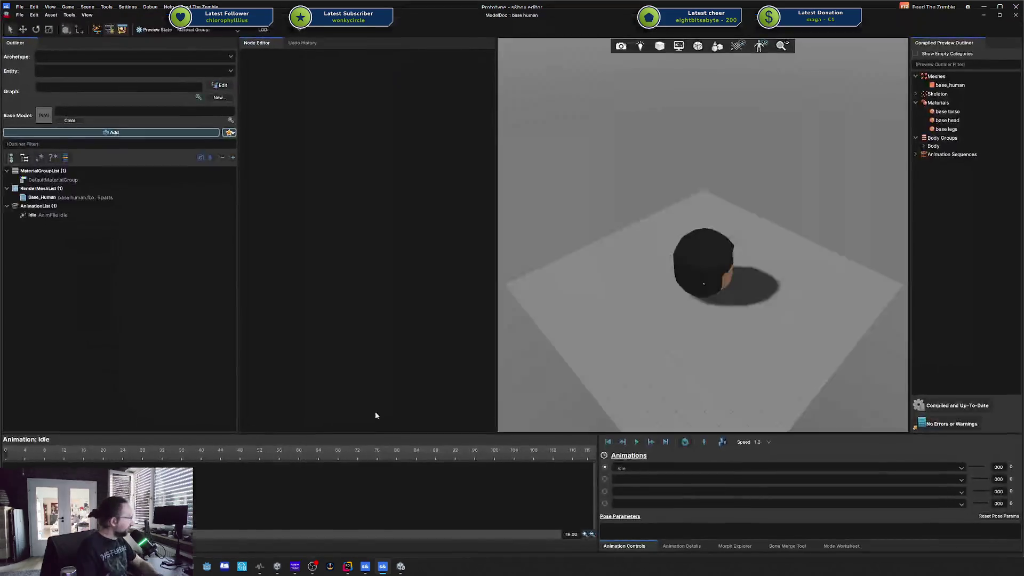
click(1017, 16)
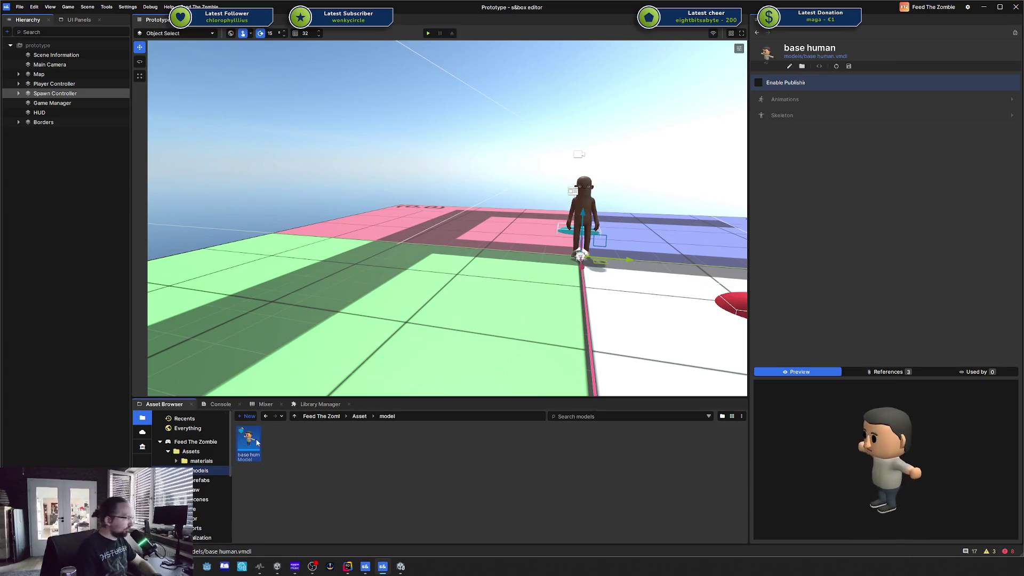
key(Delete)
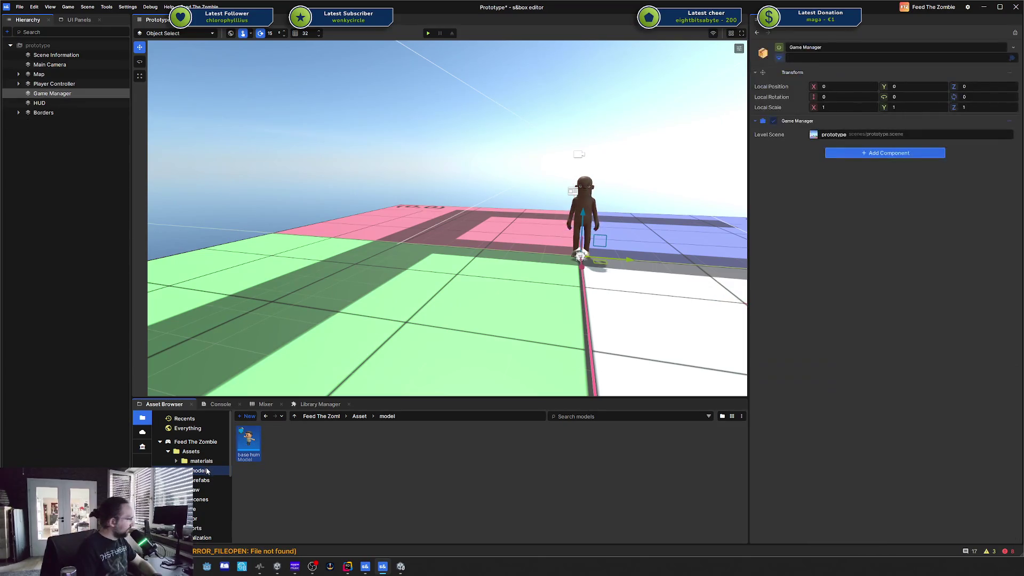
Step: Delete the models, materials and raw folders from Assets, confirming each deletion
click(199, 454)
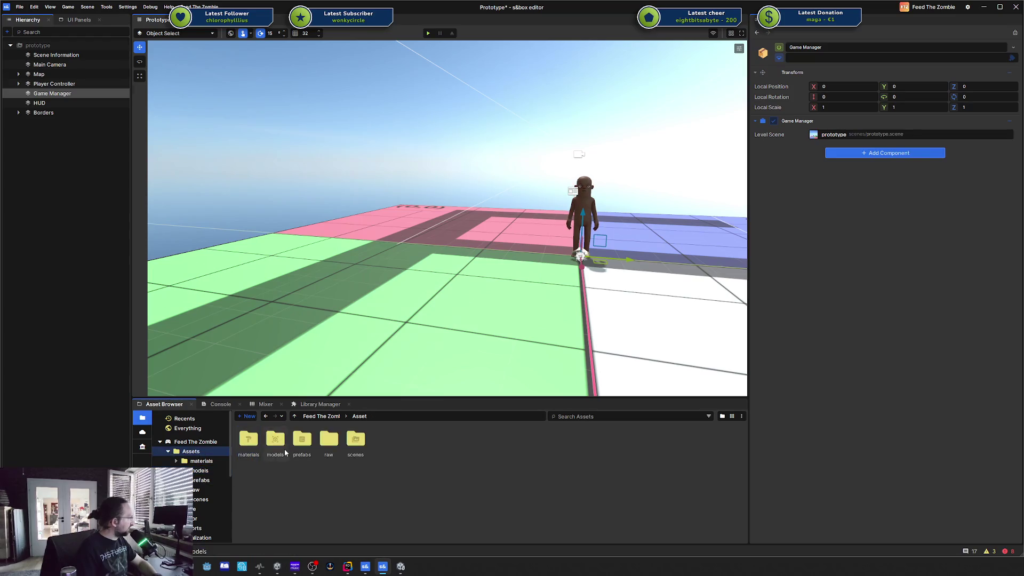
click(271, 448)
key(Delete)
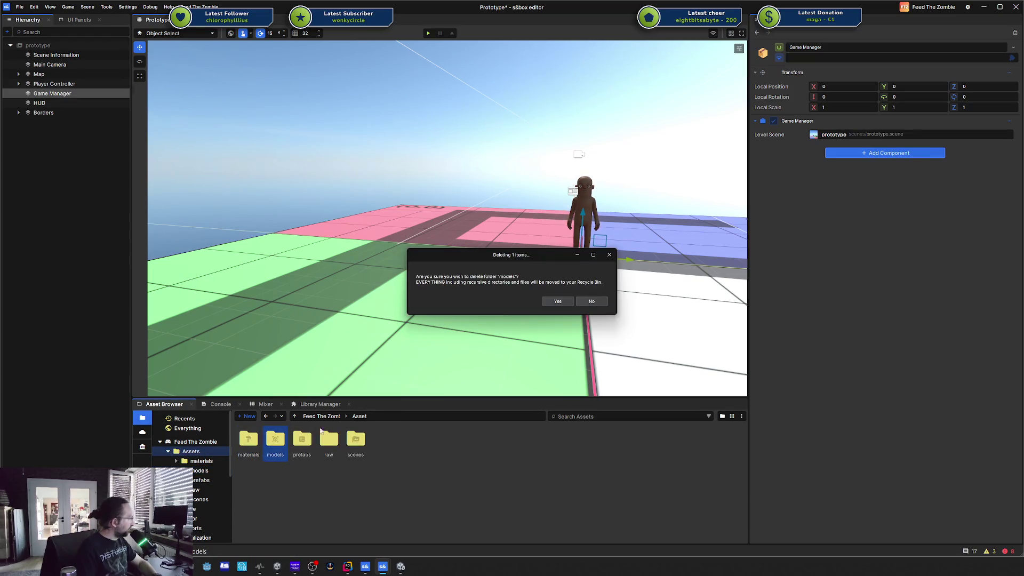
click(555, 302)
key(Delete)
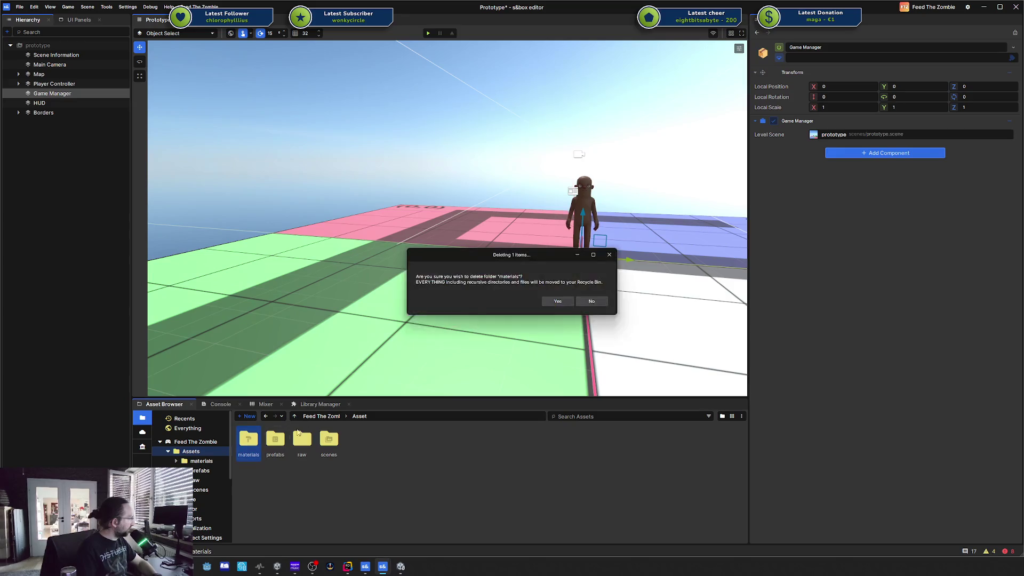
click(555, 302)
click(271, 439)
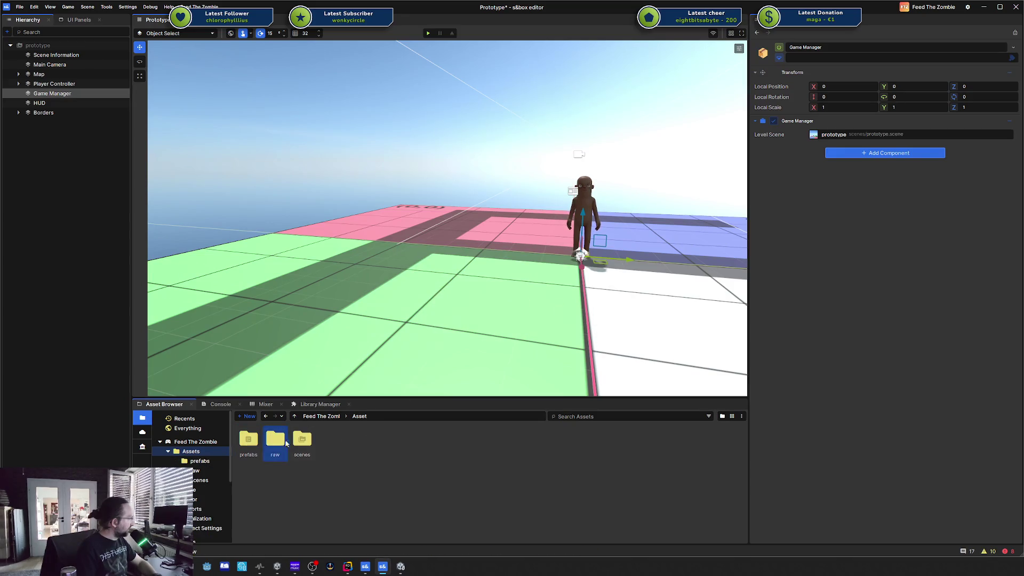
key(Delete)
click(550, 302)
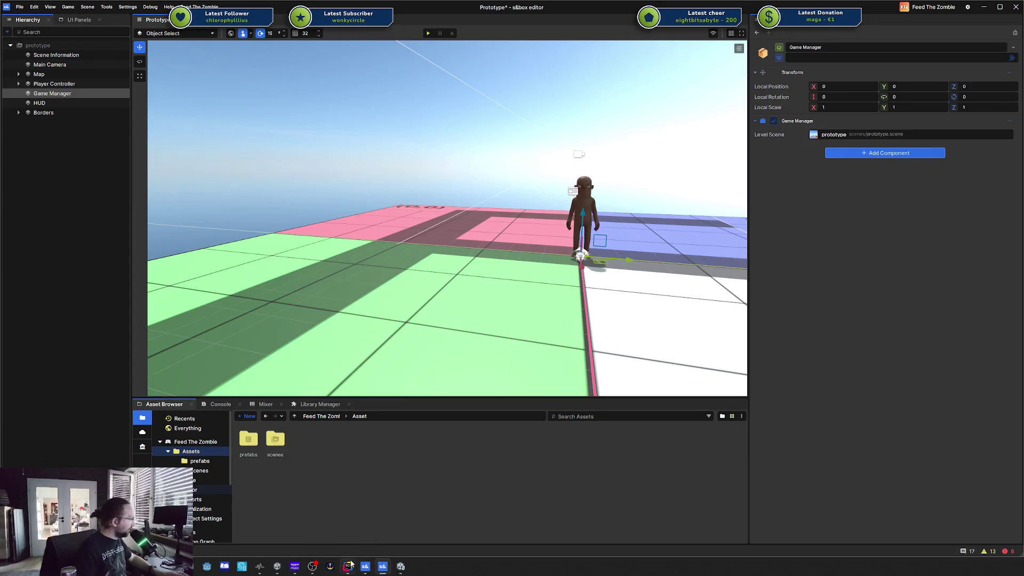
mouse_move(348, 567)
click(363, 531)
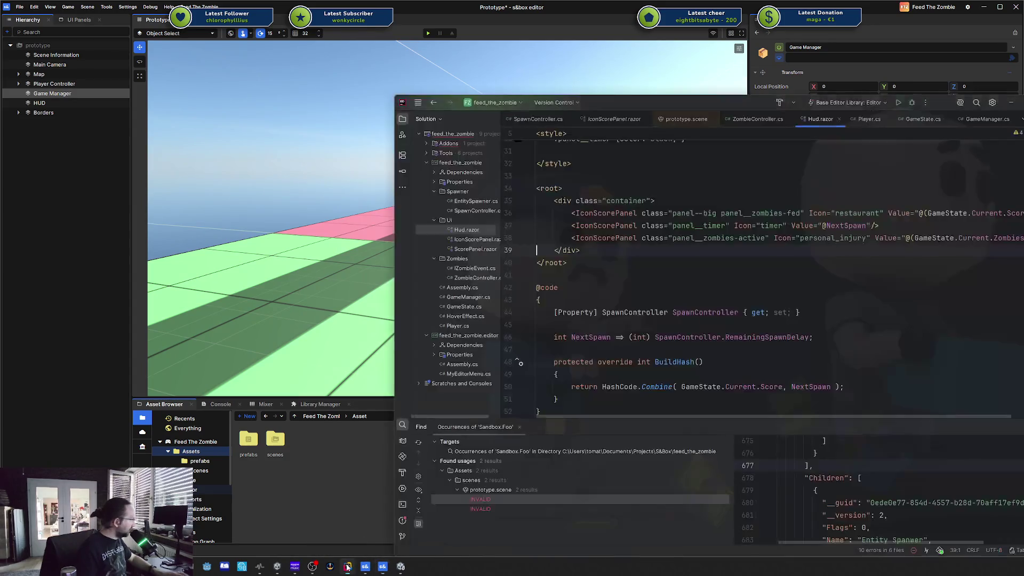
Step: Close all open code files in Rider and collapse the feed_the_zombie.editor project
right_click(542, 117)
click(546, 137)
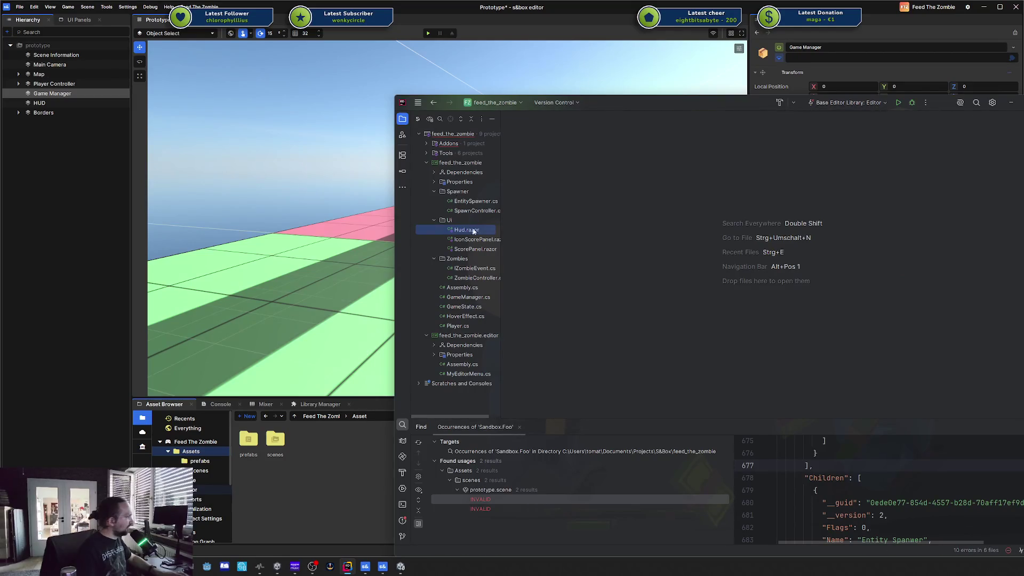
click(426, 336)
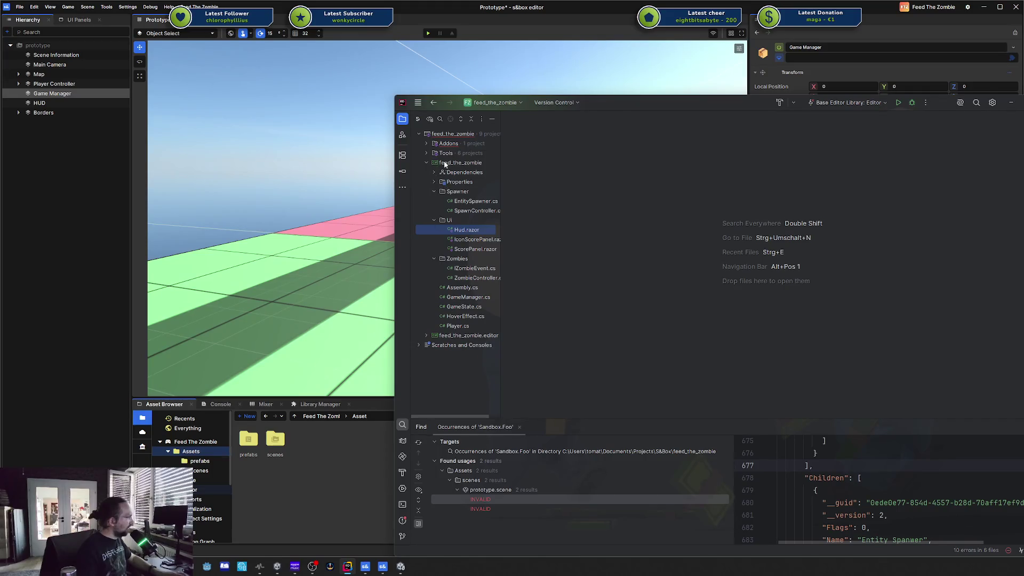
Step: Switch back to the s&box editor and bring up the start menu to launch Blender
click(298, 504)
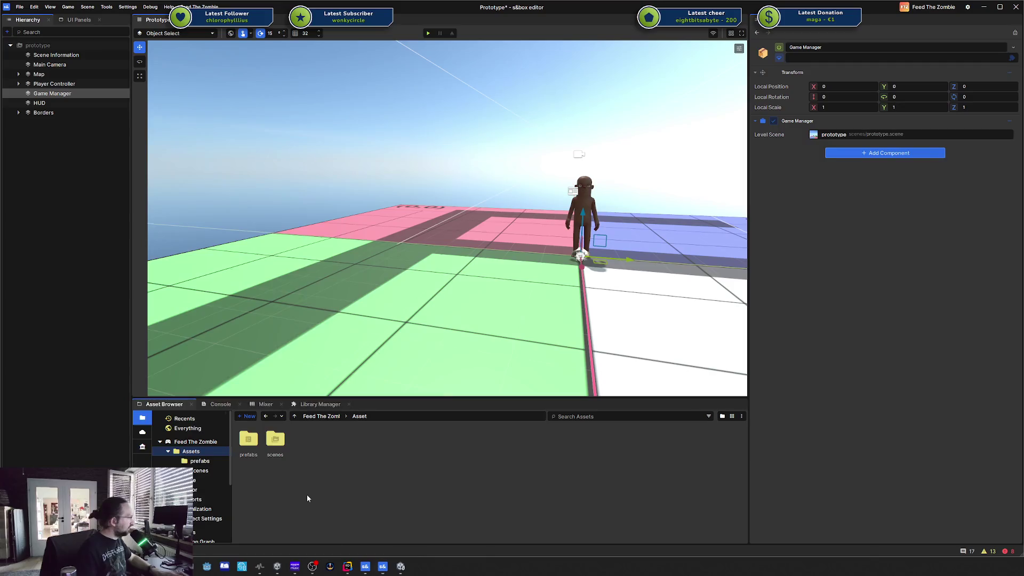
key(super)
key(Escape)
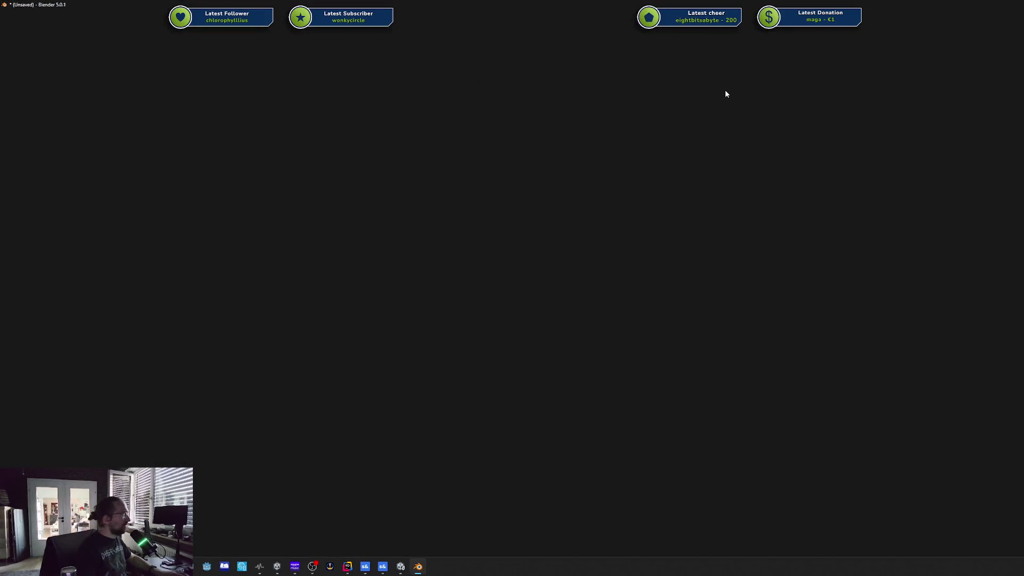
Step: Start a new General Blender file and position its window over the s&box editor
key(super)
key(Escape)
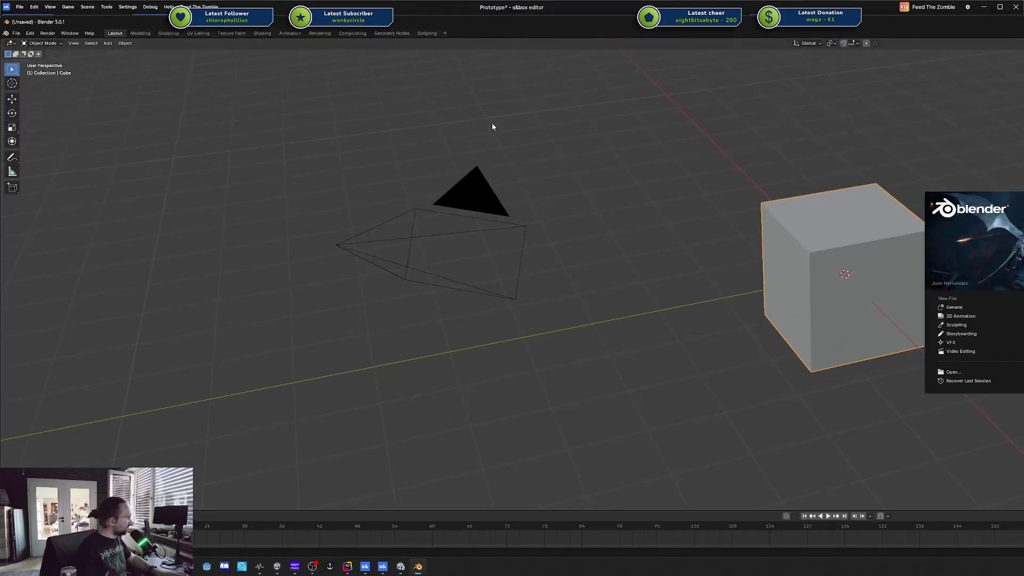
drag(8, 20, 177, 171)
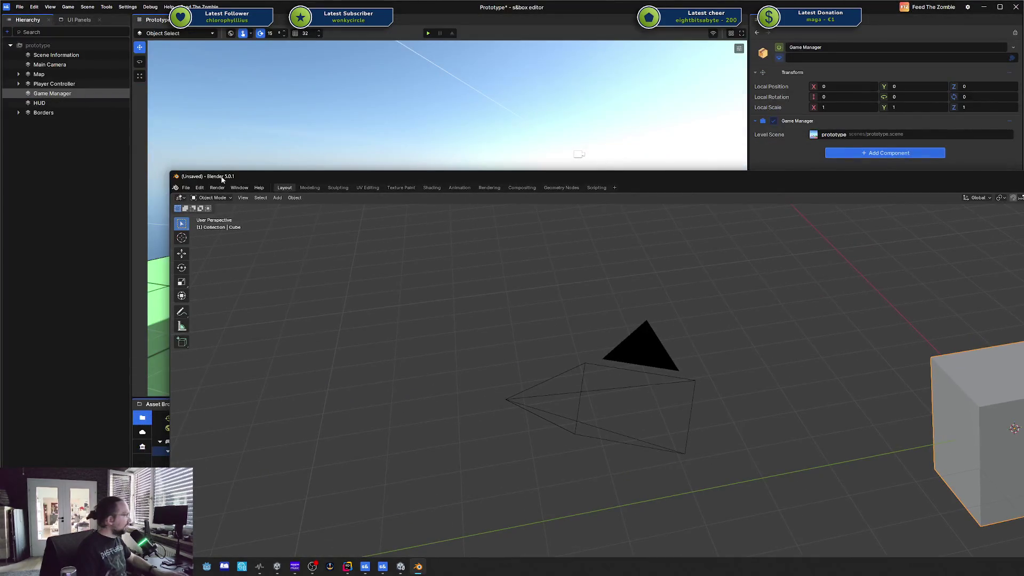
click(177, 169)
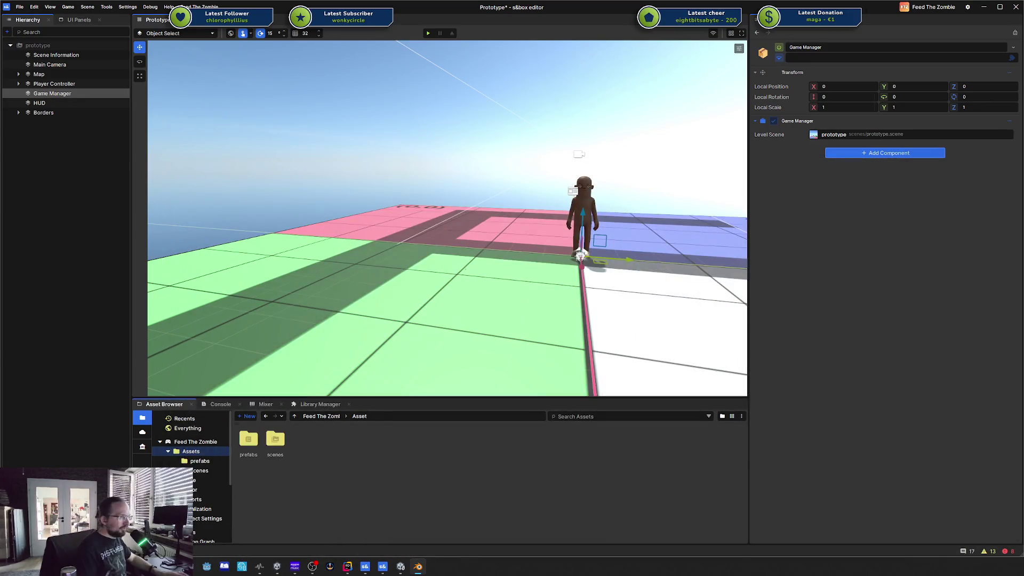
key(alt+Tab)
mouse_move(804, 151)
mouse_down()
mouse_move(549, 81)
mouse_move(511, 41)
mouse_up()
click(600, 299)
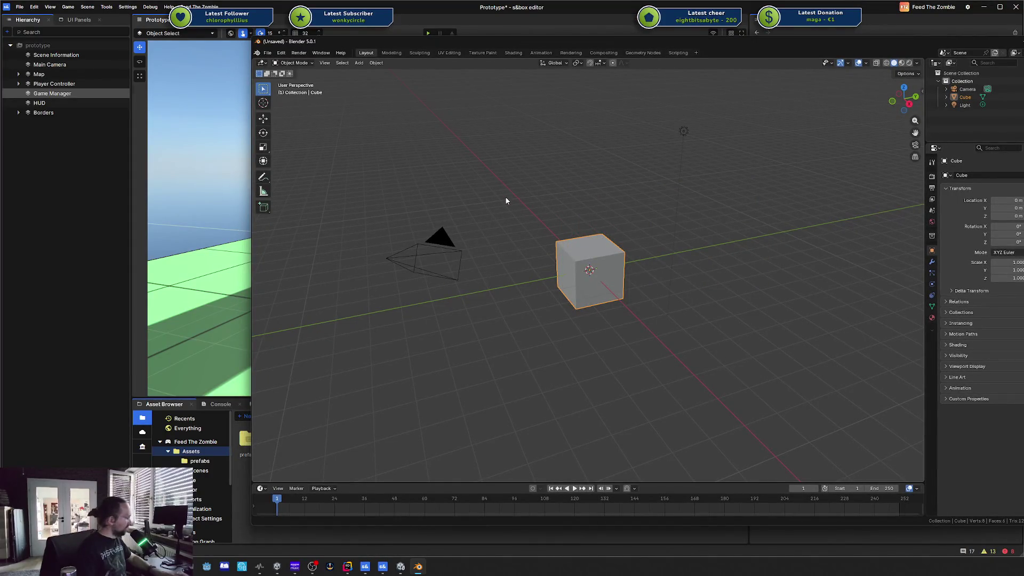
mouse_move(561, 47)
mouse_down()
mouse_move(617, 46)
mouse_move(563, 48)
mouse_up()
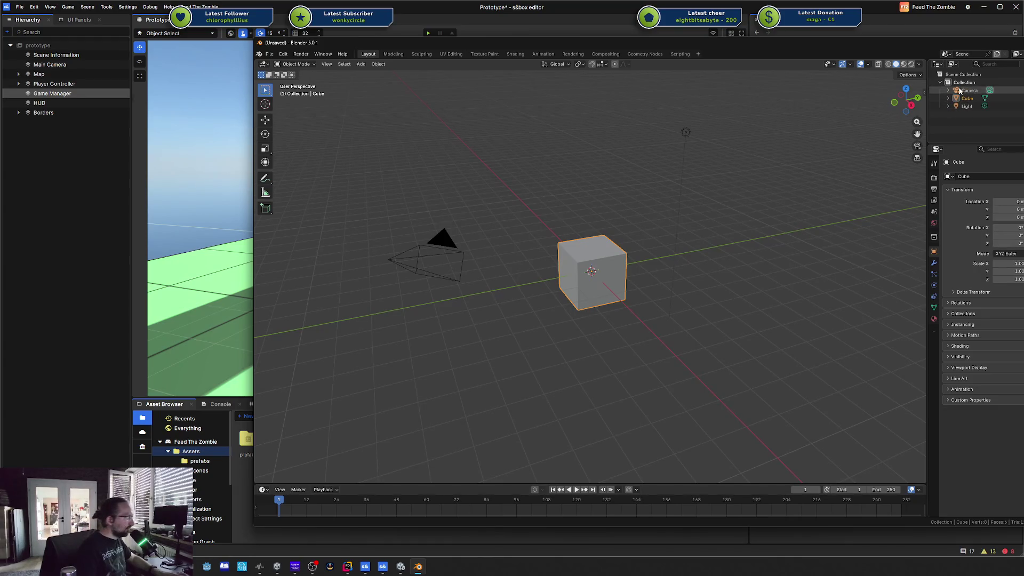
drag(932, 49, 905, 40)
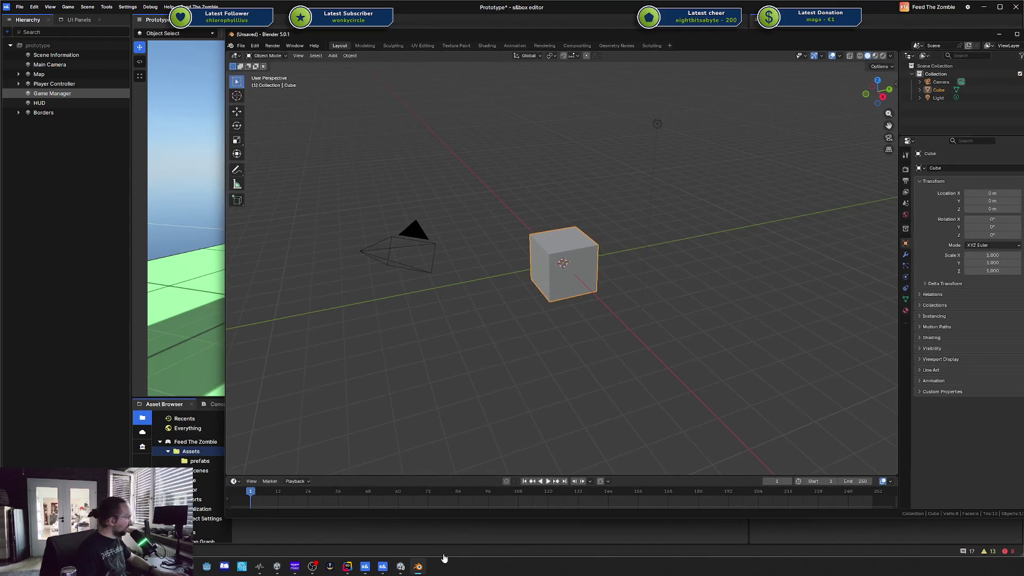
click(418, 568)
click(417, 567)
Step: Delete the default camera, cube and light, and maximize Blender to fill the screen
key(a)
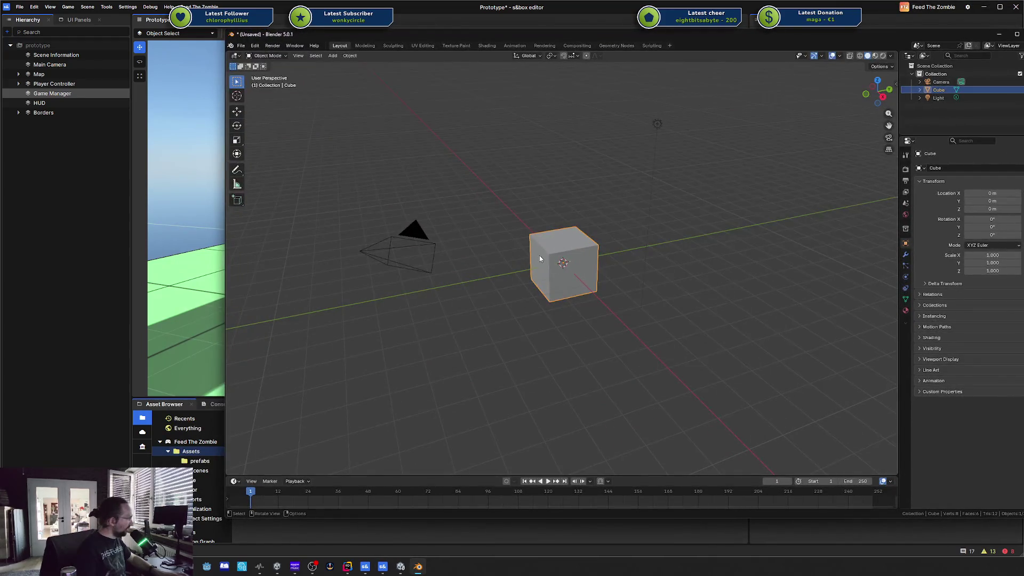
key(x)
click(524, 224)
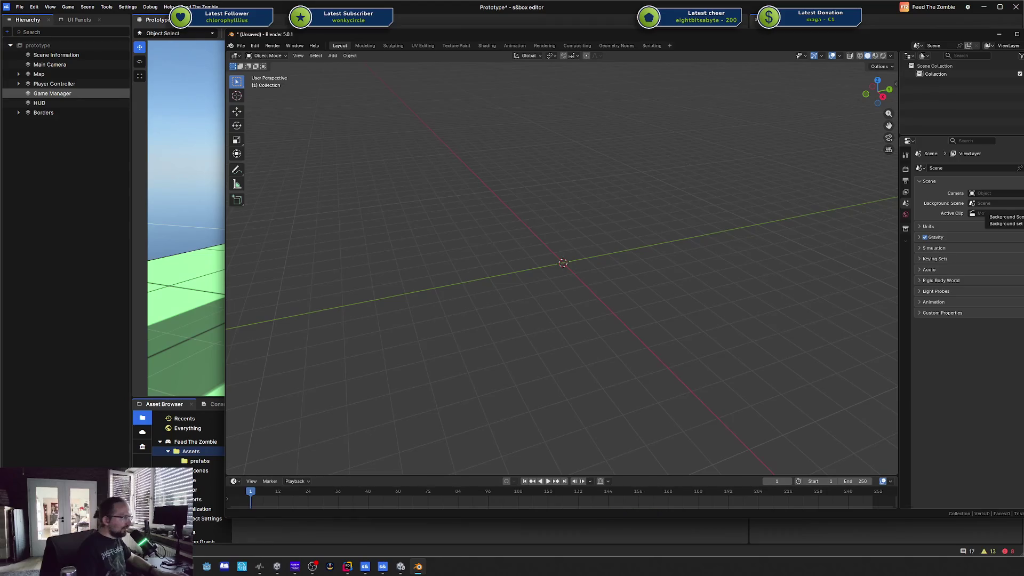
drag(796, 40, 748, 44)
double_click(748, 44)
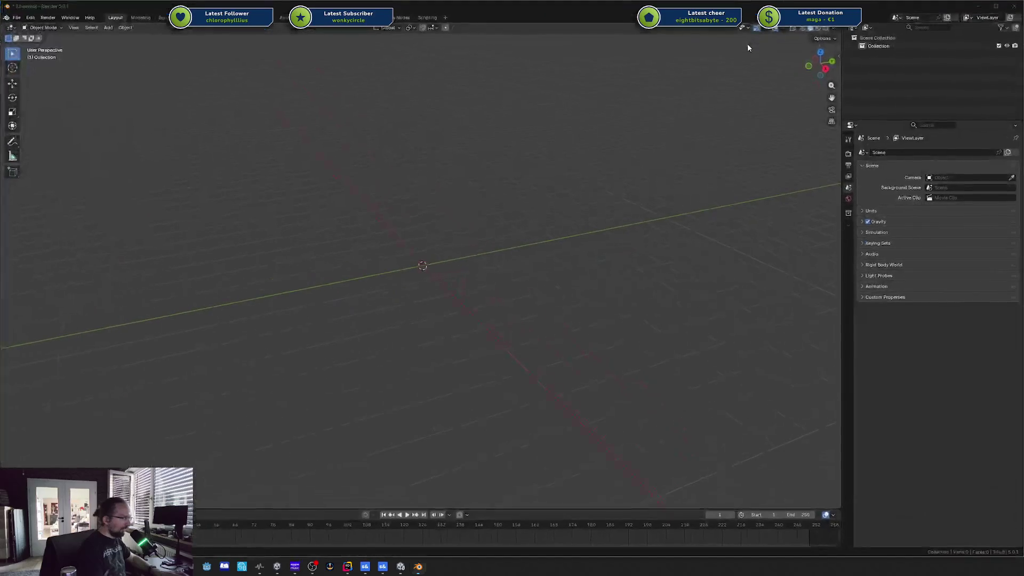
Step: Orbit the empty viewport, bringing up the object context menu and cycling the selection tool
right_click(583, 253)
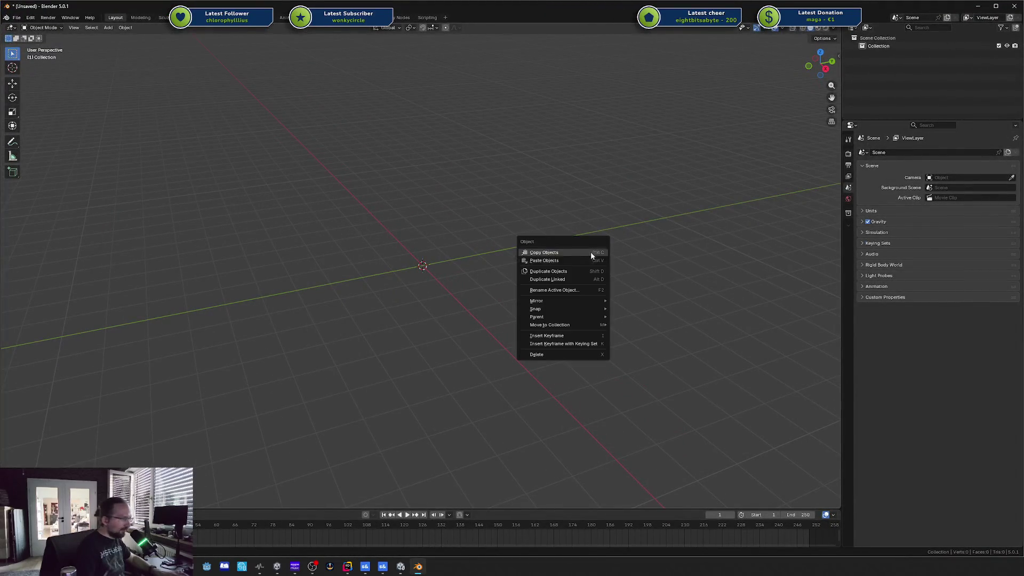
right_click(525, 226)
mouse_move(508, 187)
mouse_down()
mouse_move(568, 215)
mouse_move(590, 197)
mouse_move(539, 209)
mouse_up()
right_click(538, 209)
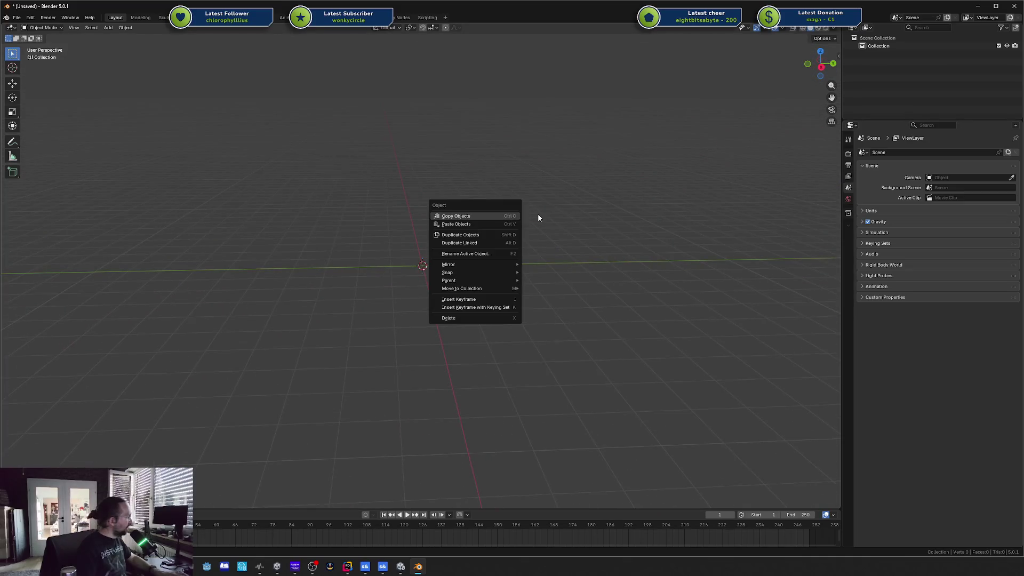
key(w)
right_click(453, 228)
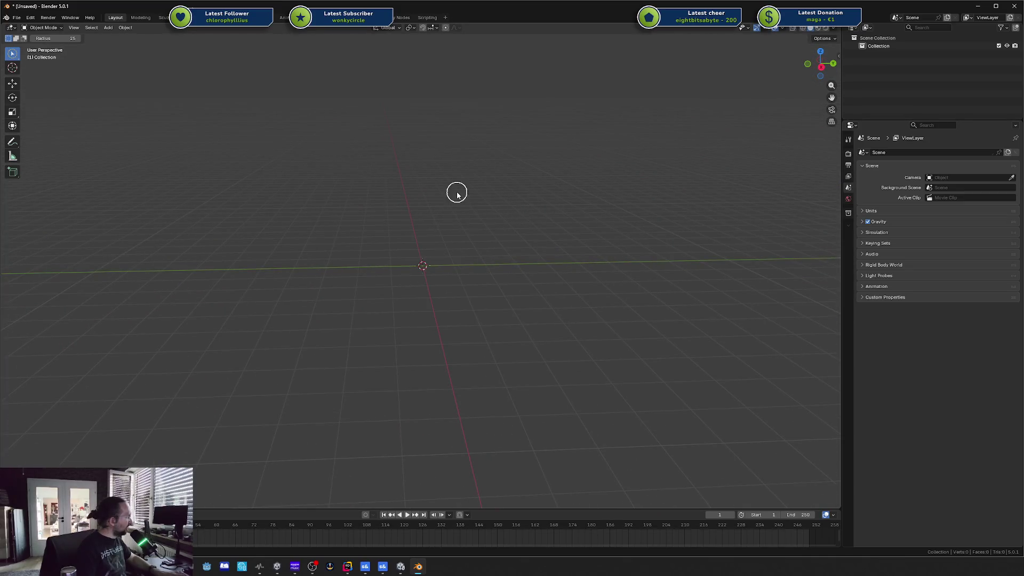
key(w)
right_click(457, 191)
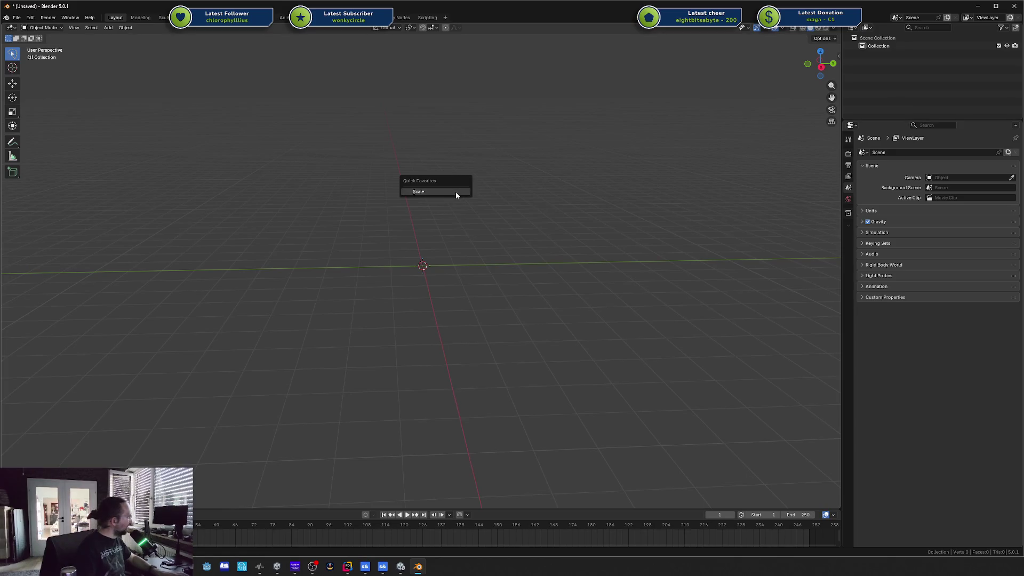
key(w)
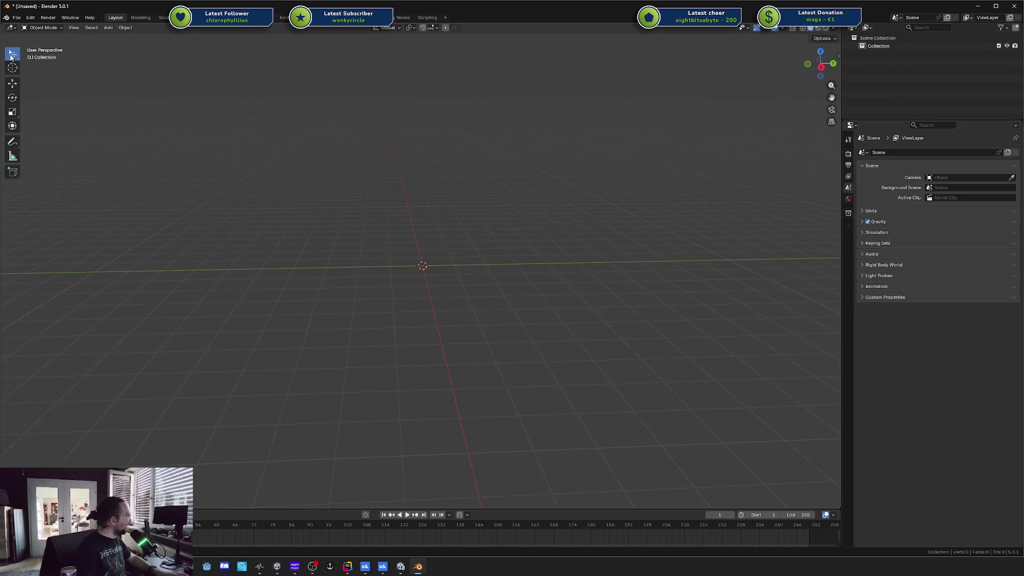
right_click(552, 245)
Step: Orbit to a diagonal view with the red axis running near-vertical
mouse_move(474, 191)
mouse_down()
mouse_move(414, 216)
mouse_move(411, 191)
mouse_move(521, 205)
mouse_up()
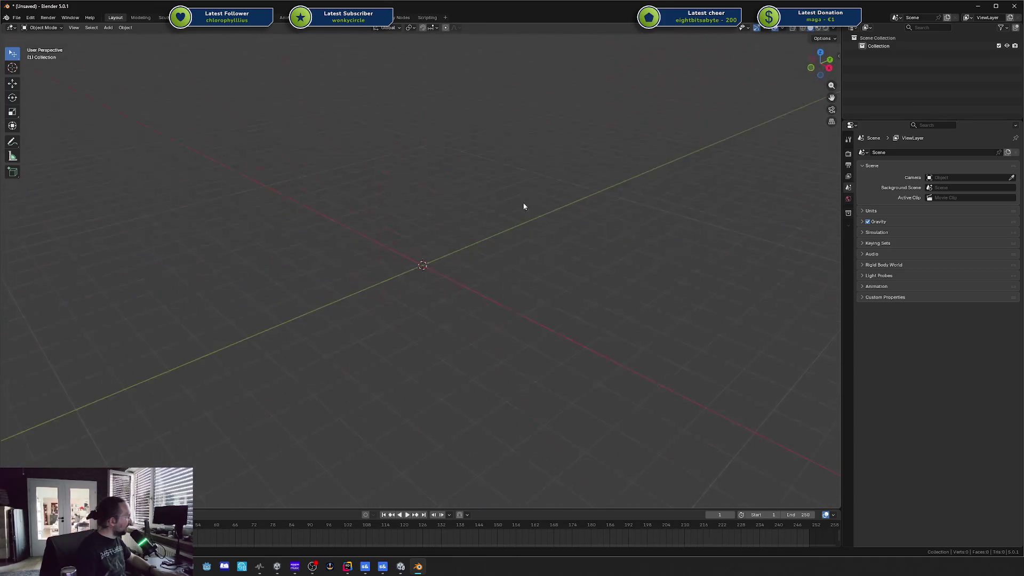
right_click(508, 204)
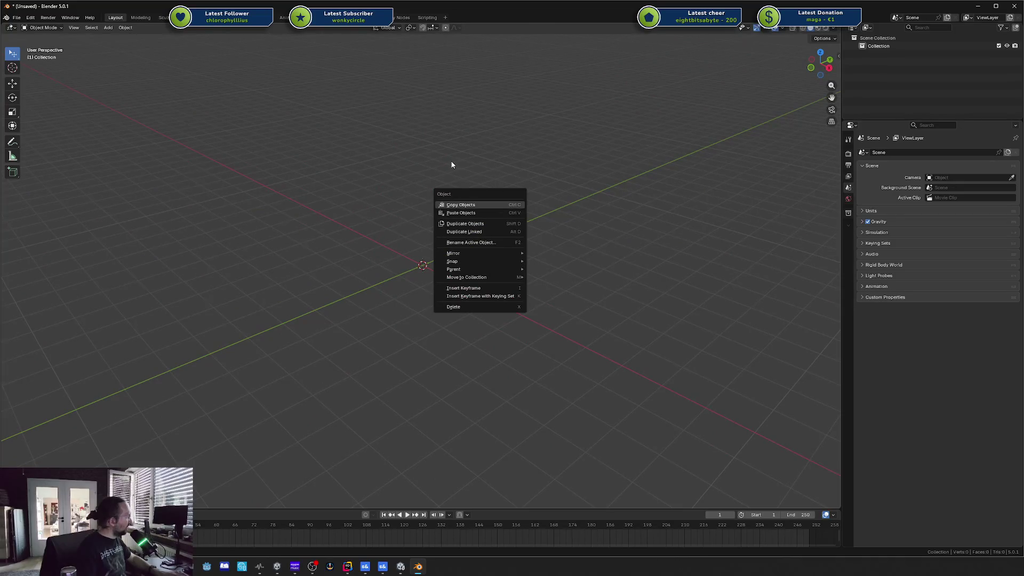
click(439, 180)
mouse_move(447, 215)
mouse_down()
mouse_move(416, 227)
mouse_move(450, 216)
mouse_up()
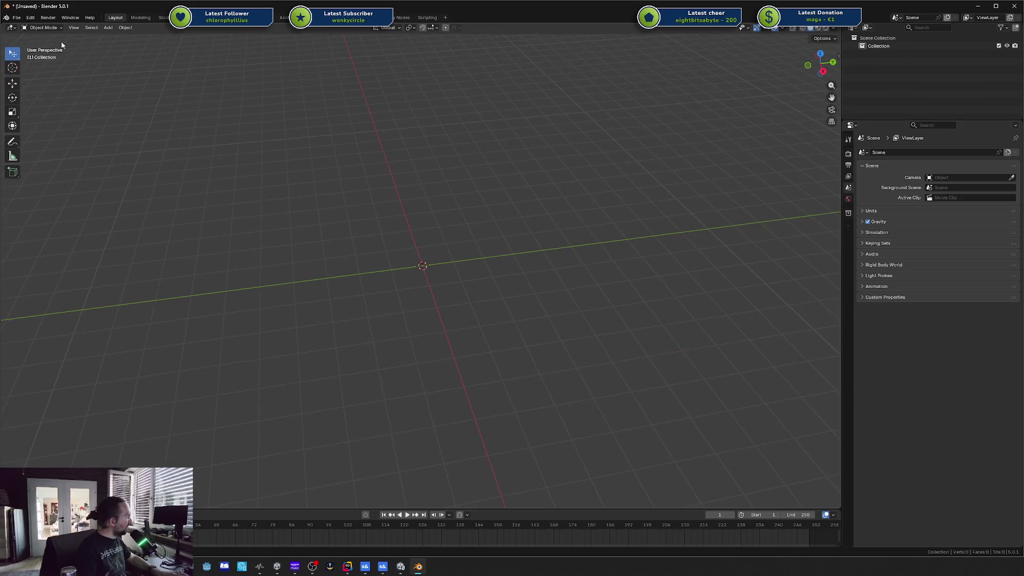
Step: Check the About Blender panel and the splash screen from the application menu
click(10, 20)
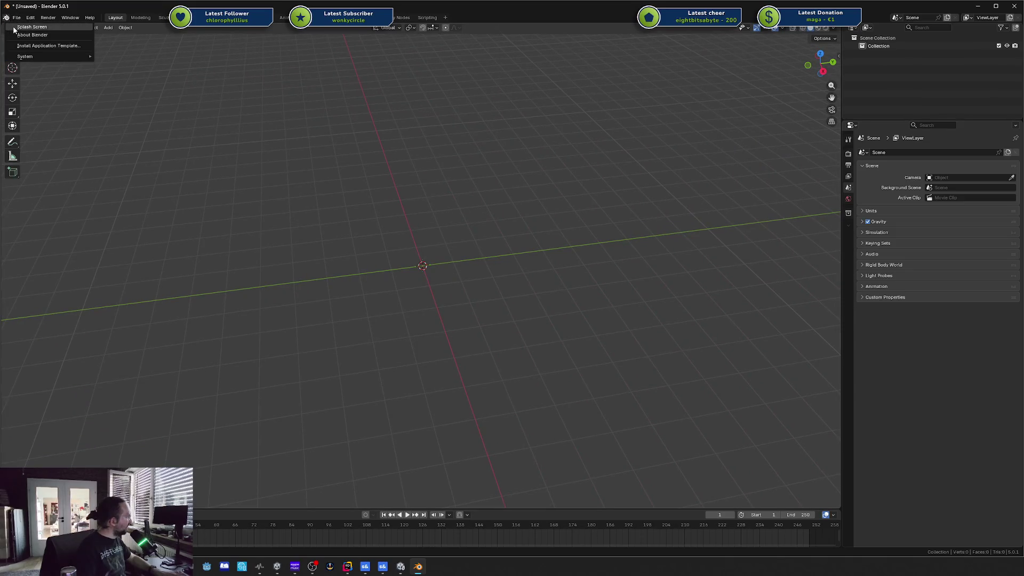
click(22, 36)
click(259, 155)
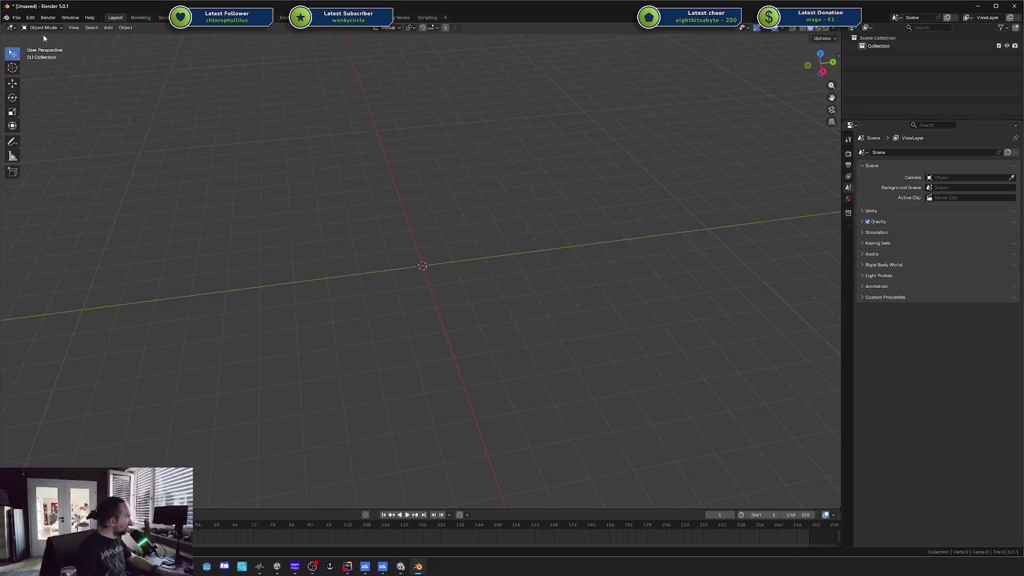
click(7, 17)
click(24, 25)
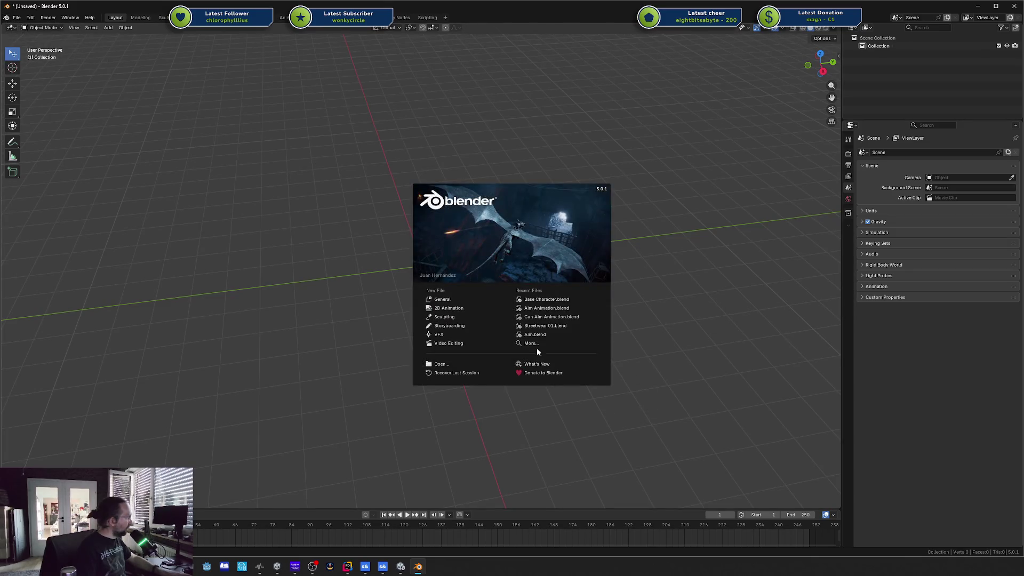
click(473, 234)
key(F3)
key(Escape)
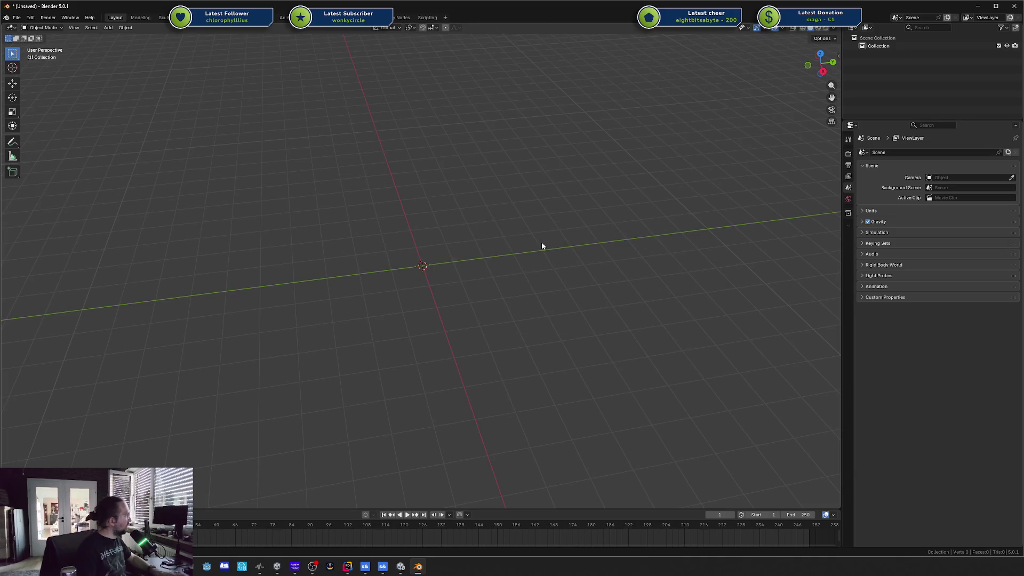
Step: Delete the empty Collection from the Outliner
right_click(469, 229)
right_click(469, 205)
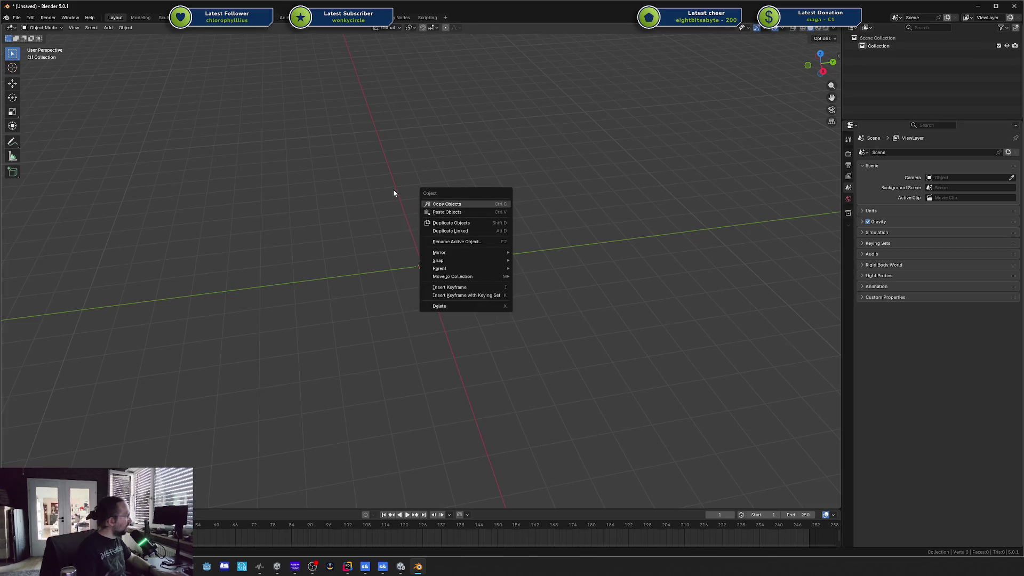
key(Escape)
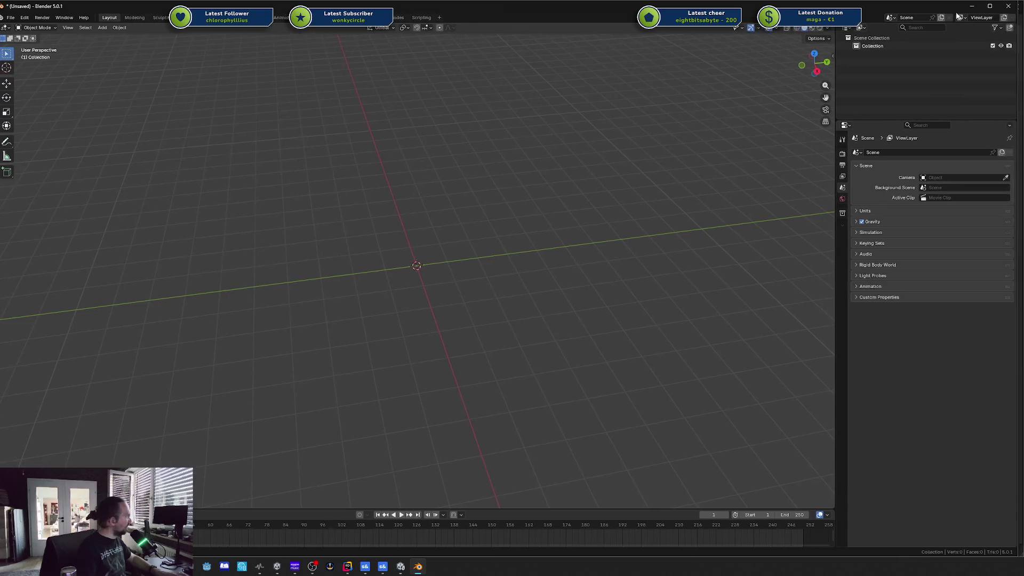
right_click(561, 160)
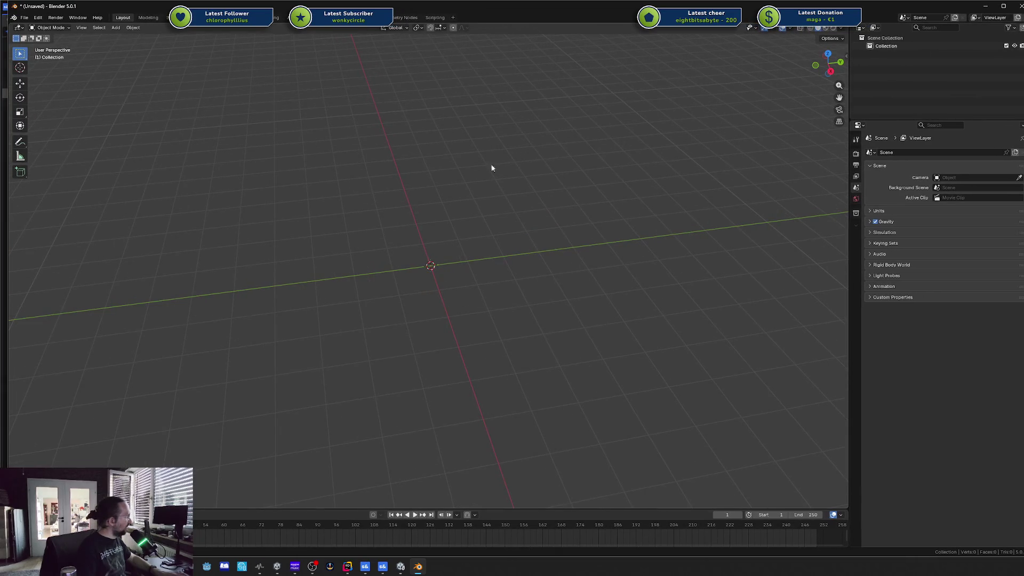
right_click(527, 232)
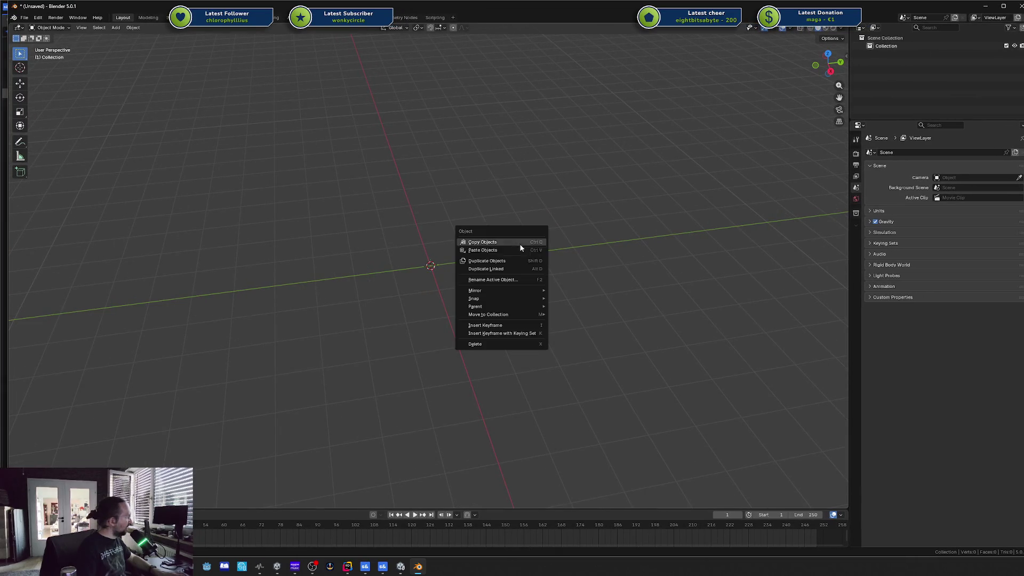
right_click(436, 230)
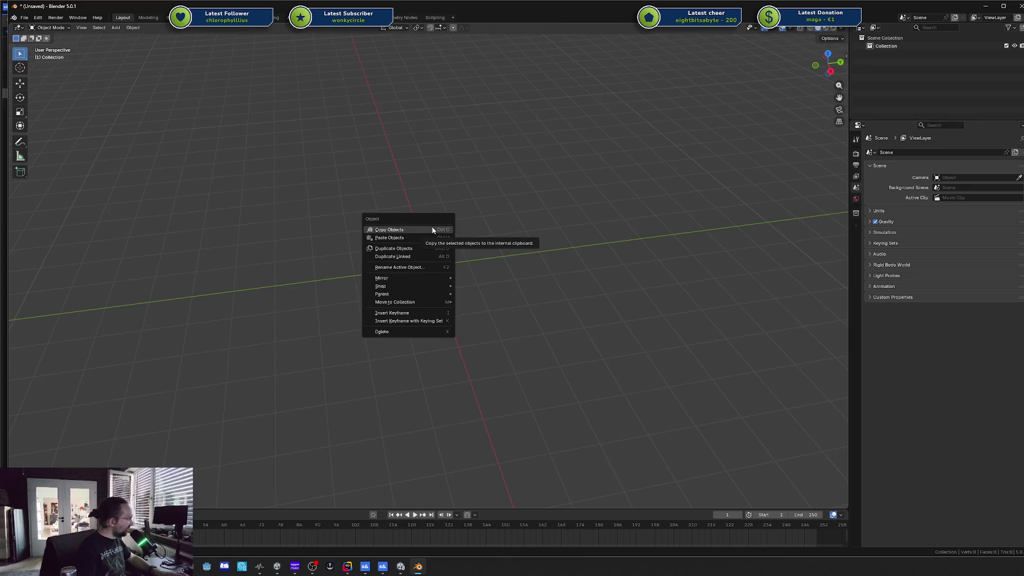
click(894, 47)
key(Delete)
Step: Quit Blender without saving and relaunch it from the system search
right_click(383, 230)
key(ctrl+q)
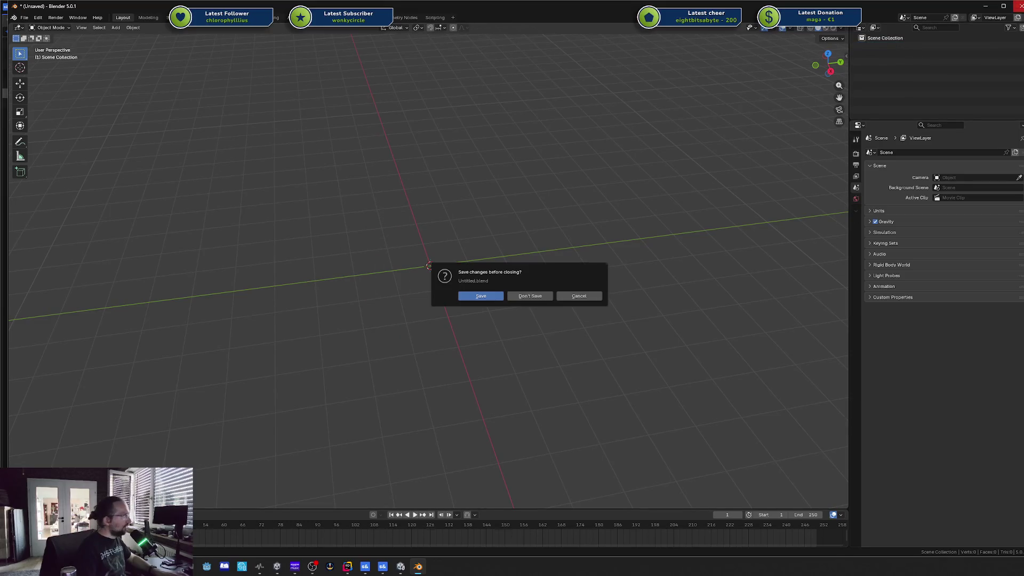
click(533, 299)
key(super)
text(blender 5.0)
key(Return)
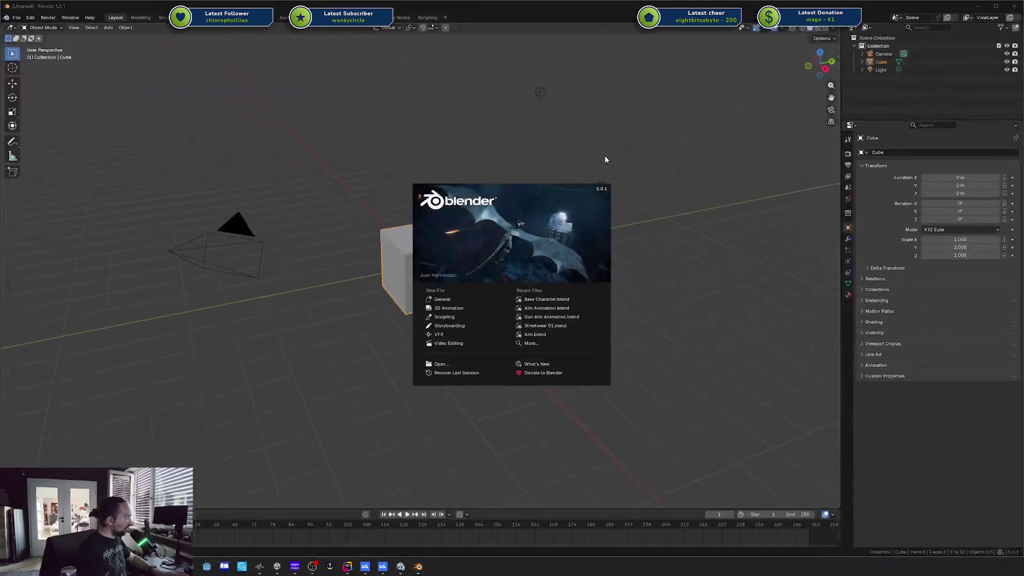
Step: Maximize the new Blender window, dismiss the splash, and orbit around the default cube
click(634, 234)
right_click(652, 242)
mouse_move(652, 243)
mouse_down()
mouse_move(565, 190)
mouse_move(501, 200)
mouse_move(542, 193)
mouse_move(479, 263)
mouse_up()
scroll(487, 260, down, 3)
scroll(496, 255, up, 5)
right_click(539, 241)
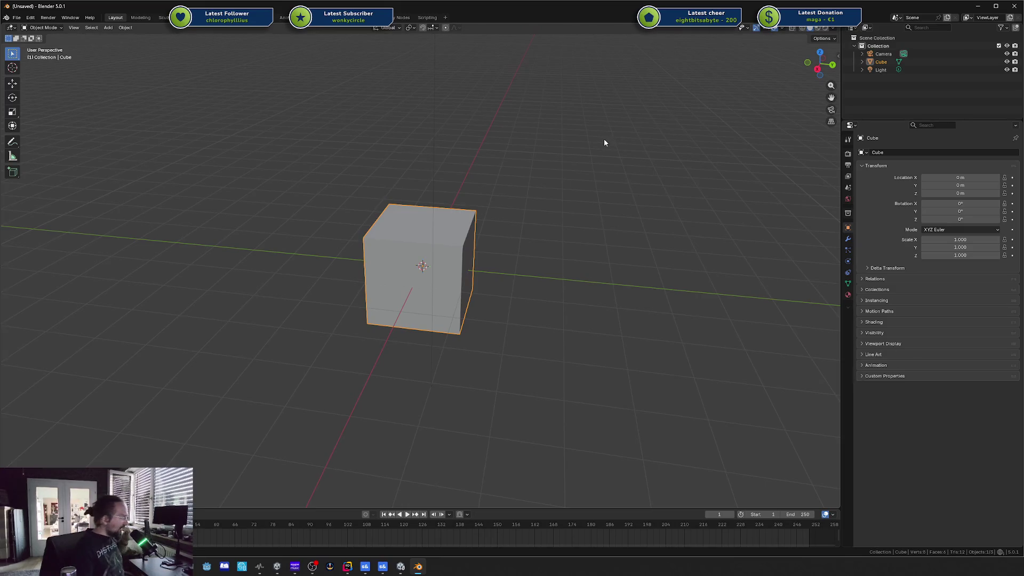
click(664, 164)
mouse_move(663, 165)
mouse_down()
mouse_move(634, 178)
mouse_move(616, 160)
mouse_move(694, 152)
mouse_up()
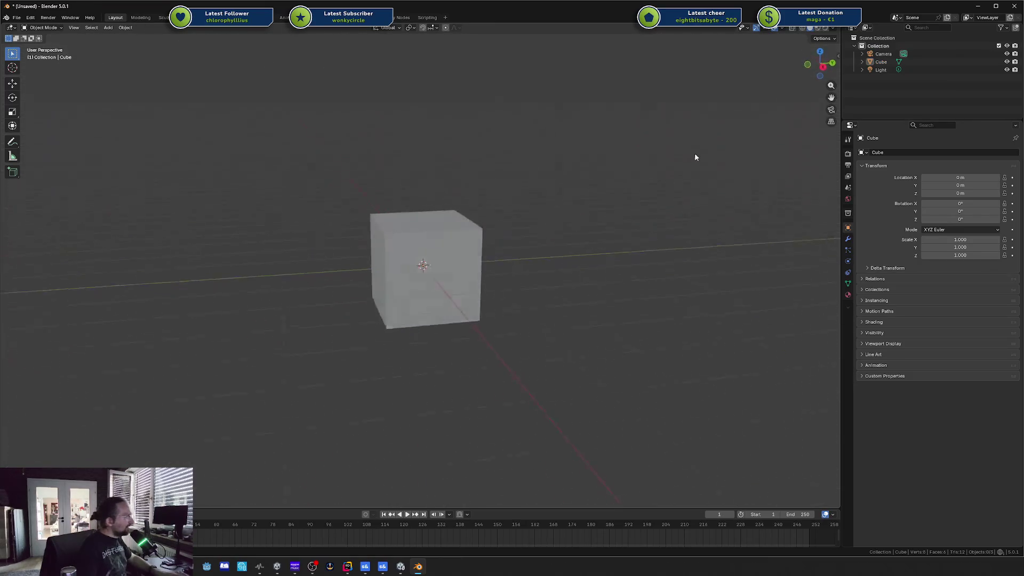
Step: Select the Camera, Collection and Cube in turn, then orbit to a frontal view
click(885, 53)
click(879, 45)
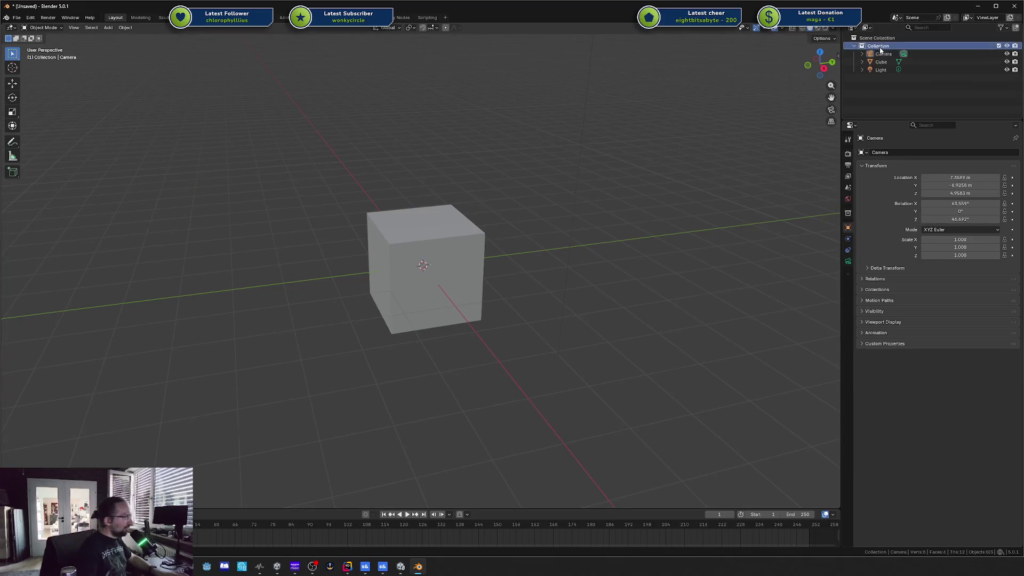
right_click(463, 199)
key(Escape)
click(454, 216)
right_click(658, 221)
mouse_move(484, 182)
mouse_down()
mouse_move(462, 157)
mouse_move(457, 176)
mouse_up()
Step: Select all and delete the camera, cube and light
key(a)
key(x)
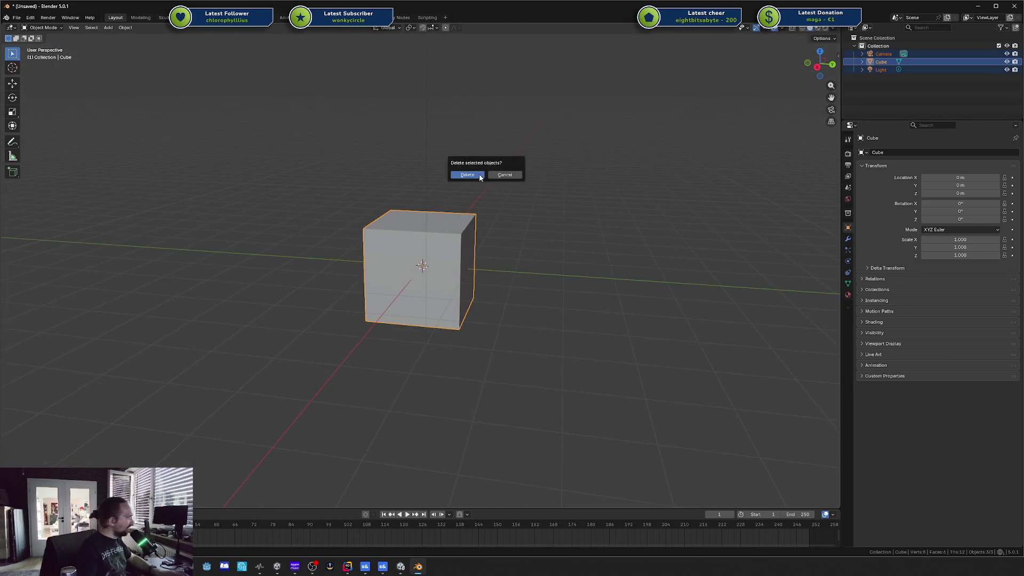
click(480, 174)
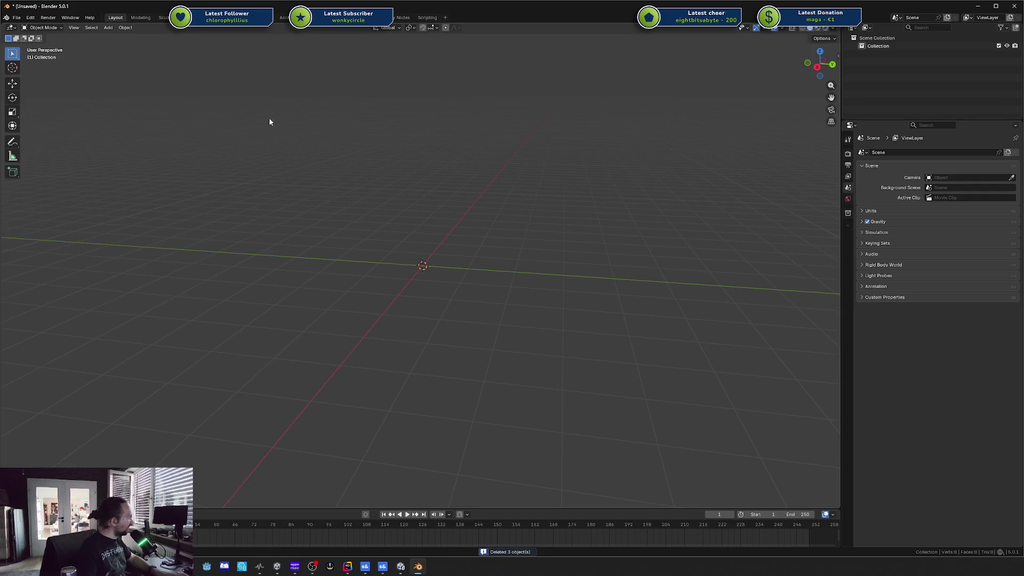
right_click(454, 190)
Step: Delete the Collection with X and orbit around the empty grid
mouse_move(496, 209)
mouse_down()
mouse_move(425, 247)
mouse_move(529, 200)
mouse_move(531, 265)
mouse_move(469, 262)
mouse_up()
click(922, 48)
key(x)
drag(547, 148, 574, 130)
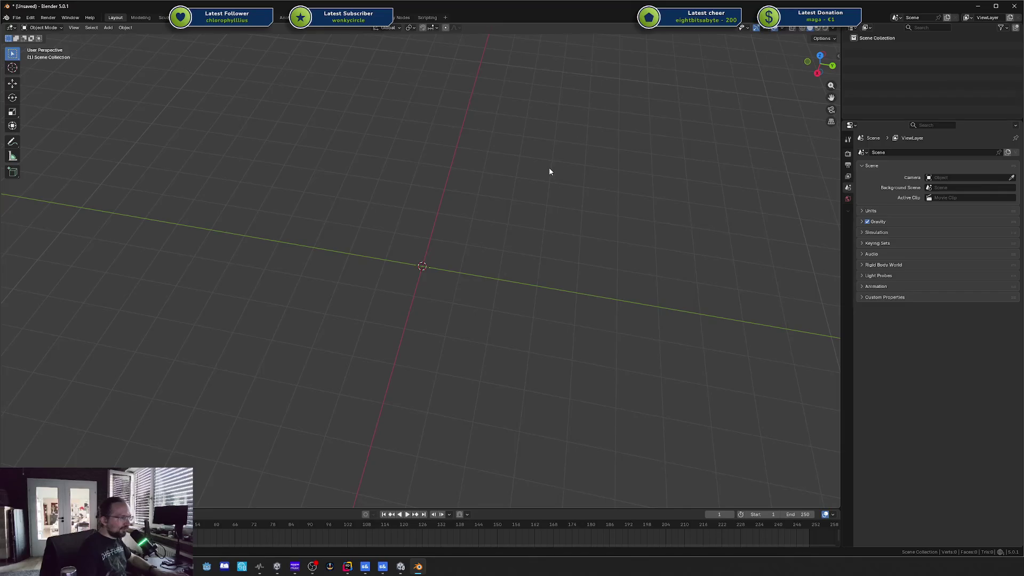
right_click(523, 204)
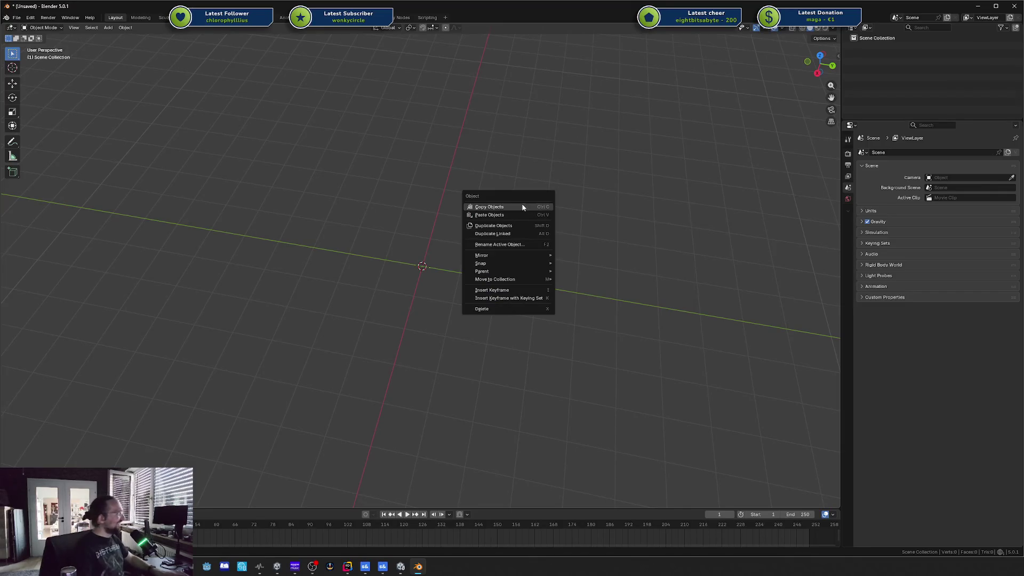
mouse_move(471, 174)
mouse_down()
mouse_move(517, 187)
mouse_move(601, 183)
mouse_move(569, 190)
mouse_move(603, 176)
mouse_up()
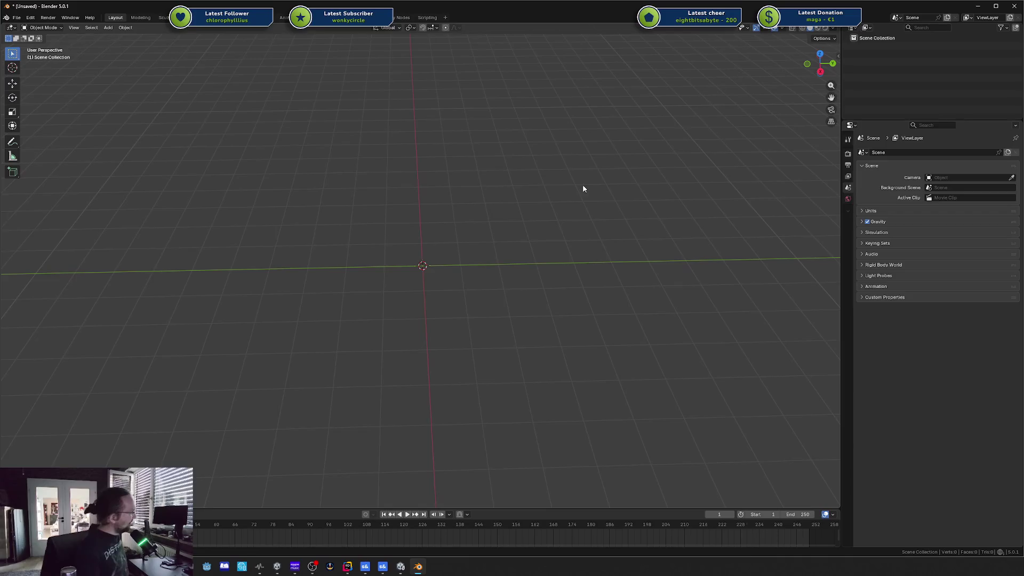
Step: Open Rider's AI chat panel, then return to Blender
click(347, 567)
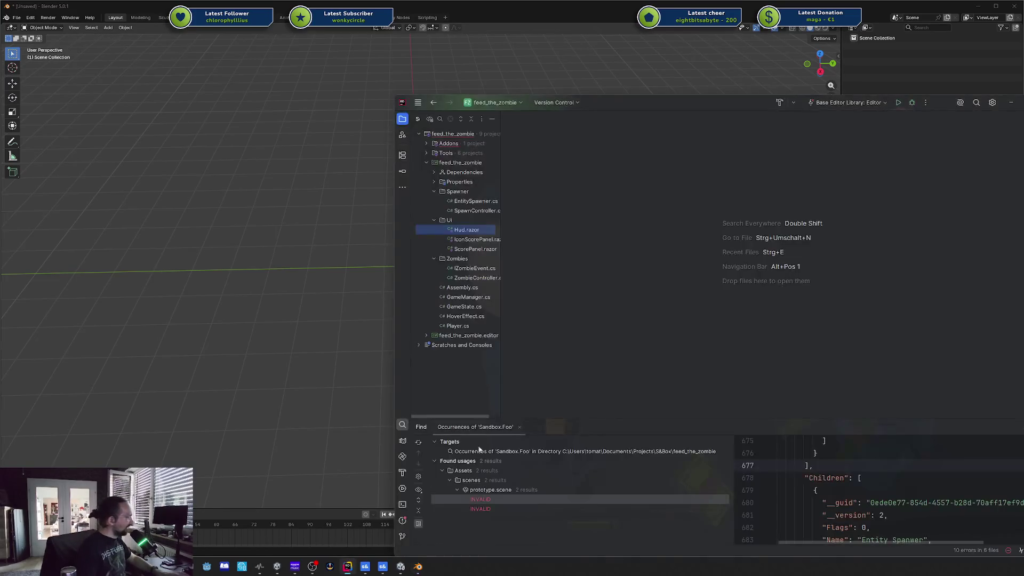
click(773, 91)
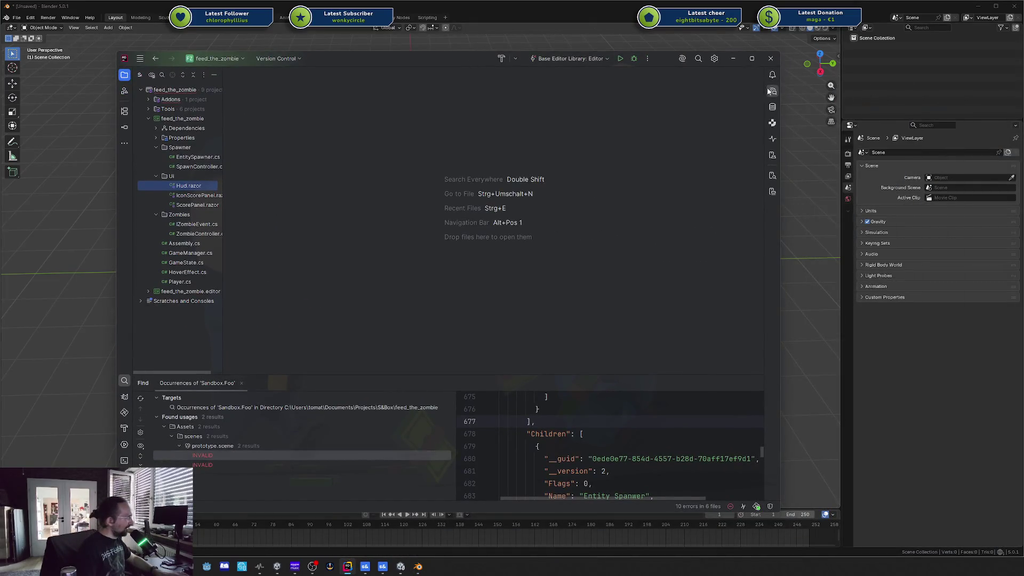
click(953, 376)
right_click(371, 265)
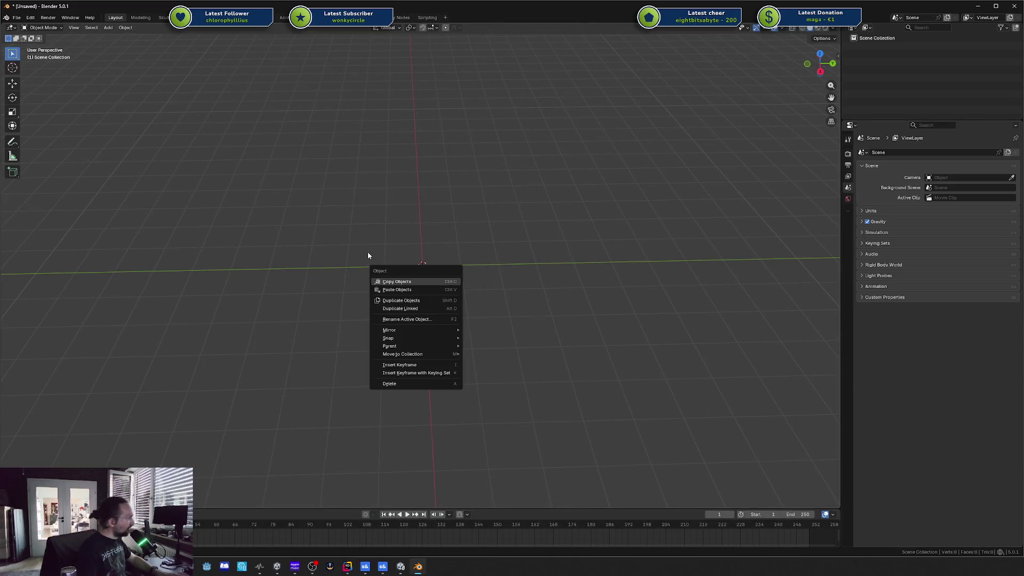
right_click(411, 276)
drag(402, 236, 469, 235)
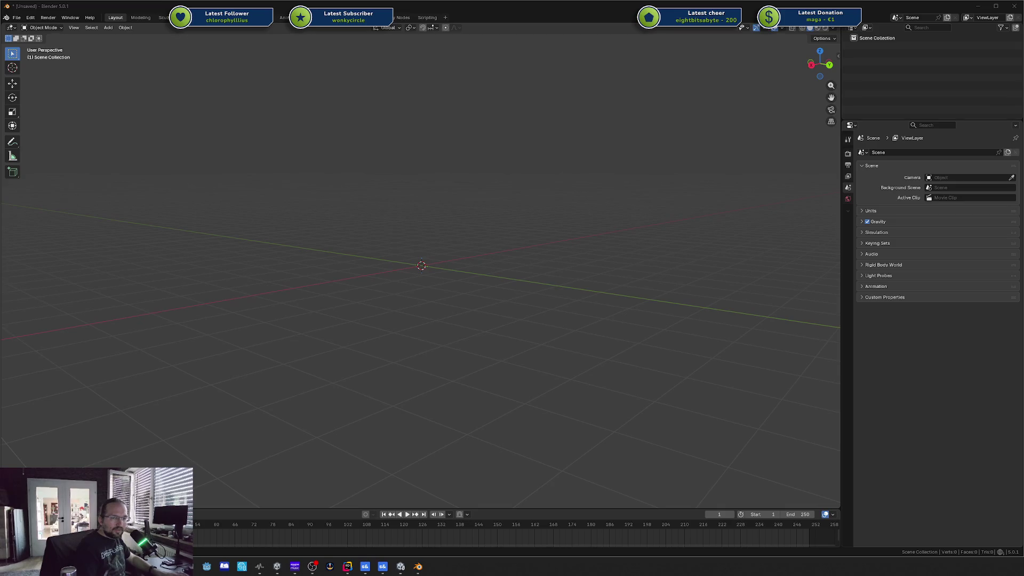
right_click(497, 272)
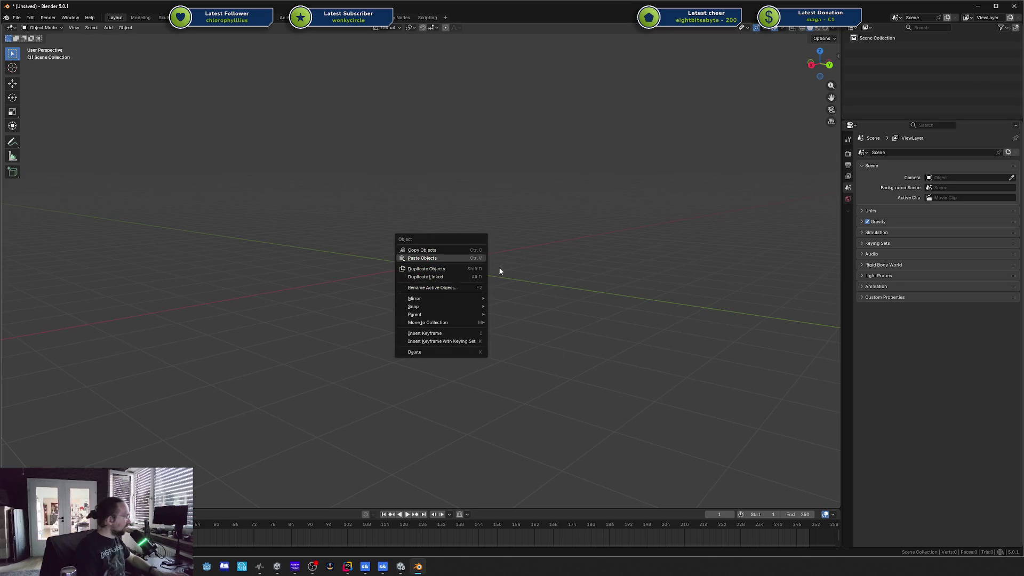
Step: Add a plane from the Shift+A Mesh menu, then delete it
key(Escape)
mouse_move(478, 219)
mouse_down()
mouse_move(572, 277)
mouse_move(639, 249)
mouse_move(592, 231)
mouse_up()
key(shift+a)
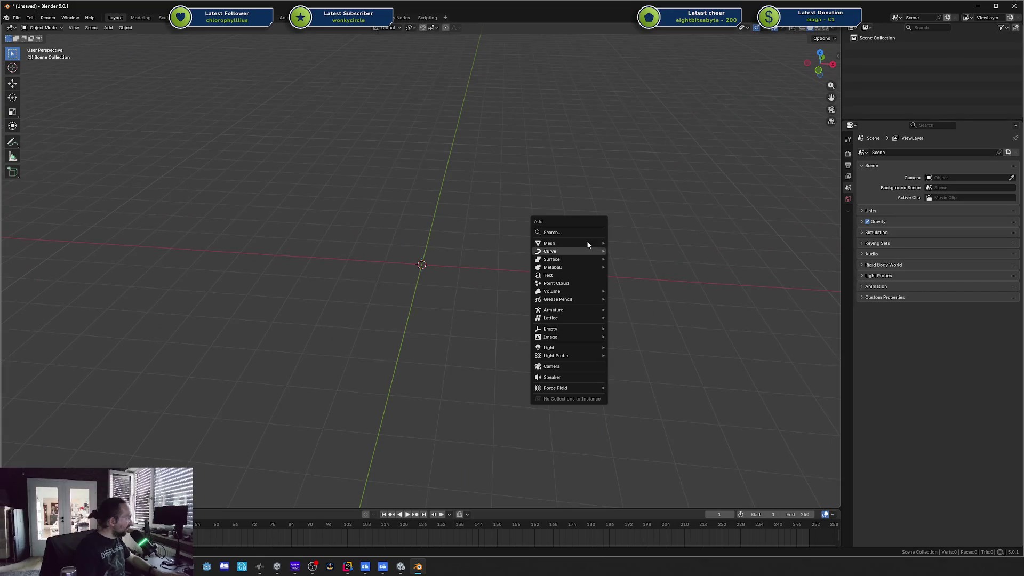
mouse_move(590, 243)
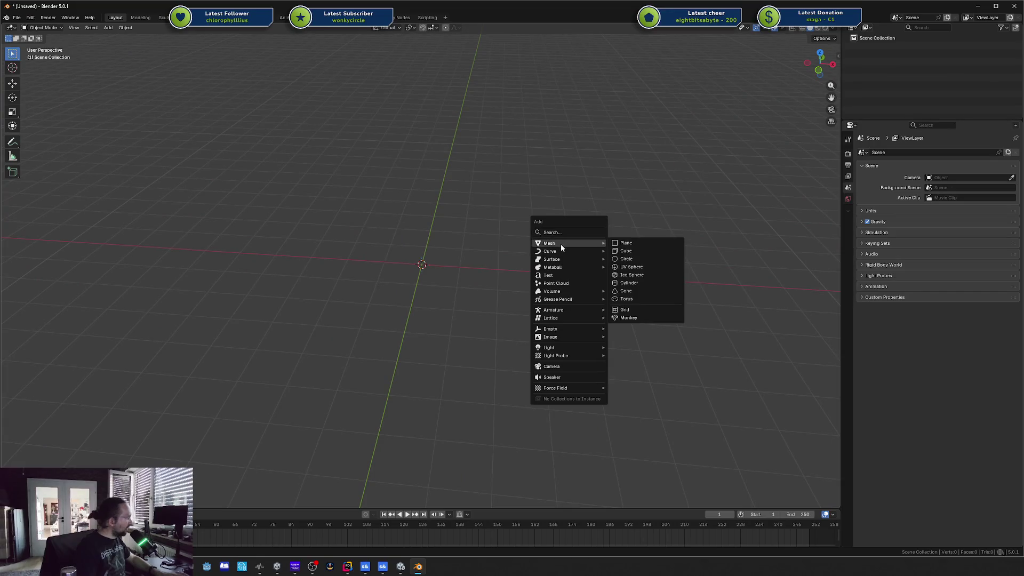
click(634, 243)
key(Delete)
Step: Add a cube mesh at the origin, enter Edit Mode and deselect all its vertices
key(shift+a)
mouse_move(504, 251)
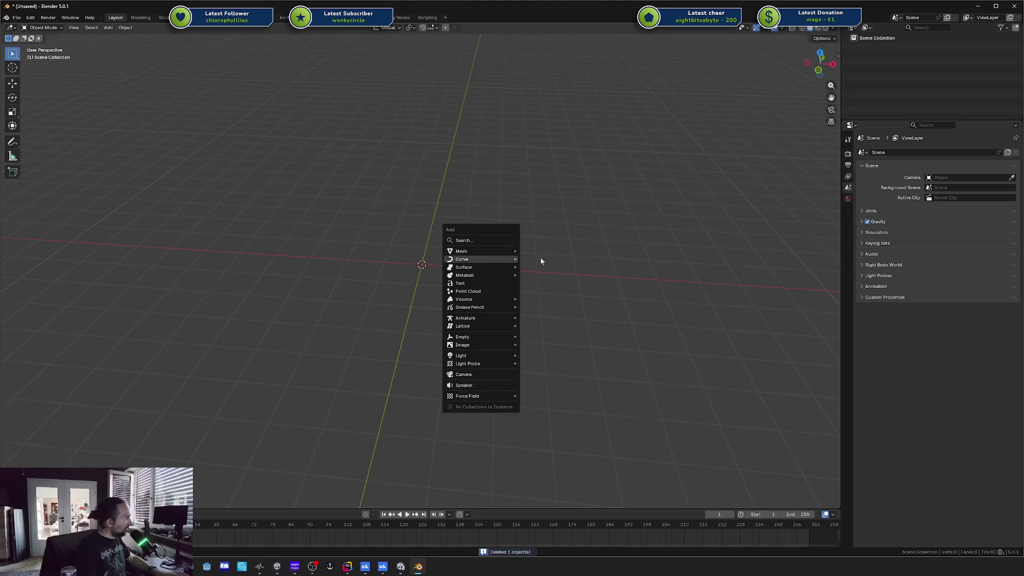
click(560, 258)
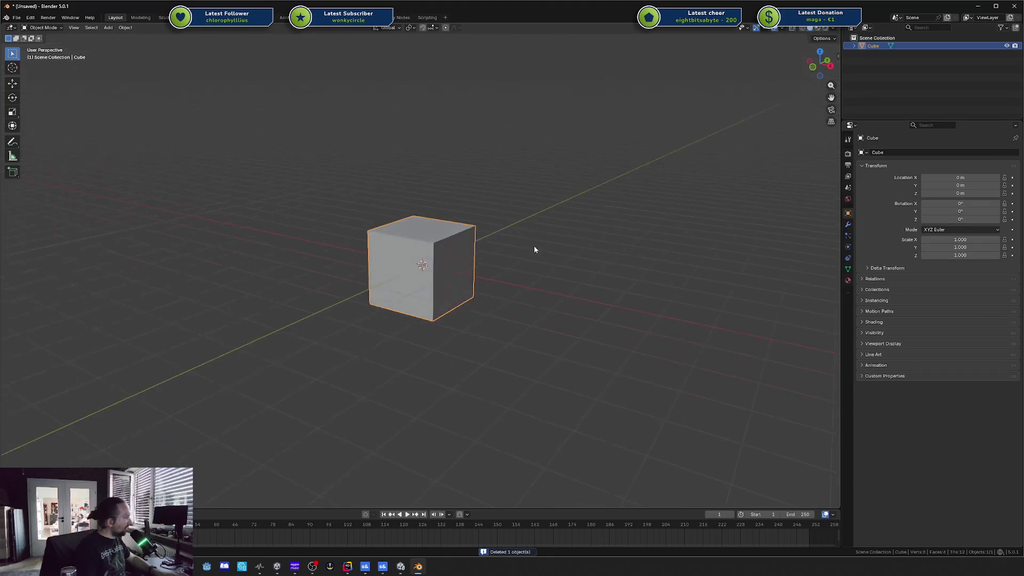
key(Tab)
scroll(436, 251, up, 4)
key(alt+a)
scroll(436, 251, down, 3)
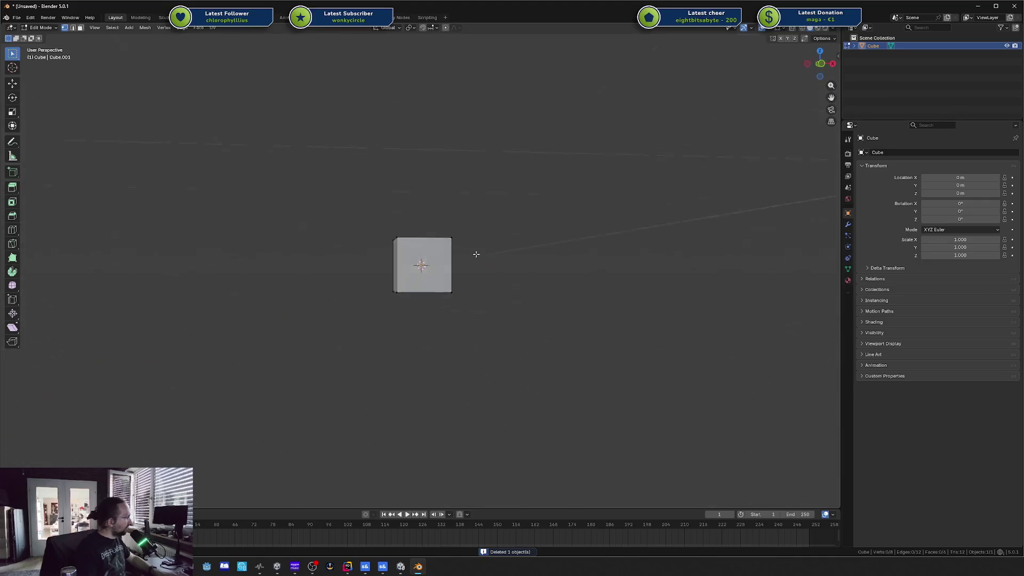
mouse_move(617, 188)
mouse_down()
mouse_move(574, 194)
mouse_move(546, 228)
mouse_move(571, 181)
mouse_move(547, 180)
mouse_move(524, 219)
mouse_move(520, 210)
mouse_move(555, 187)
mouse_up()
Step: Select the cube, return to Object Mode and delete it, then view the empty grid from the front
key(a)
key(Tab)
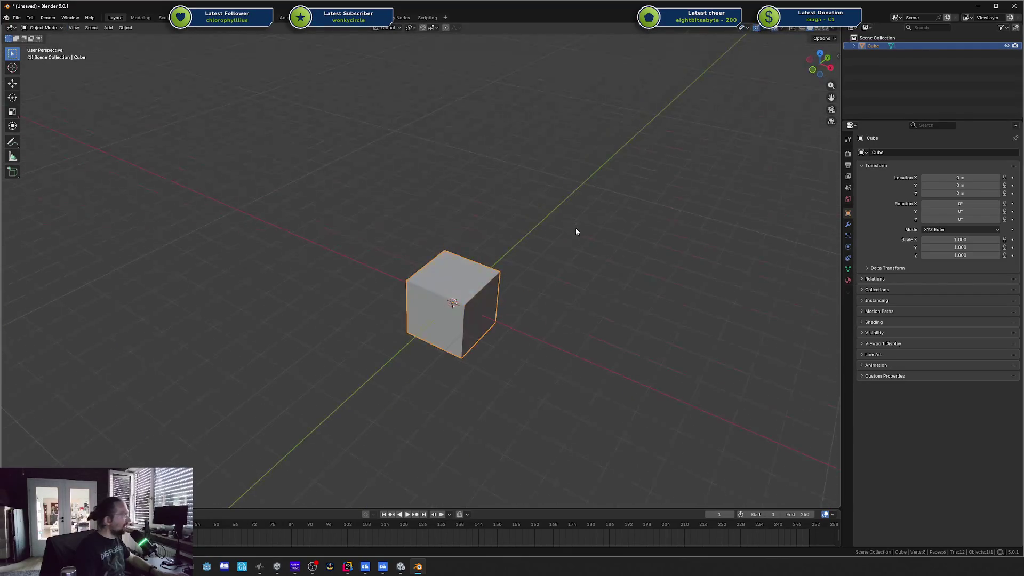
key(Delete)
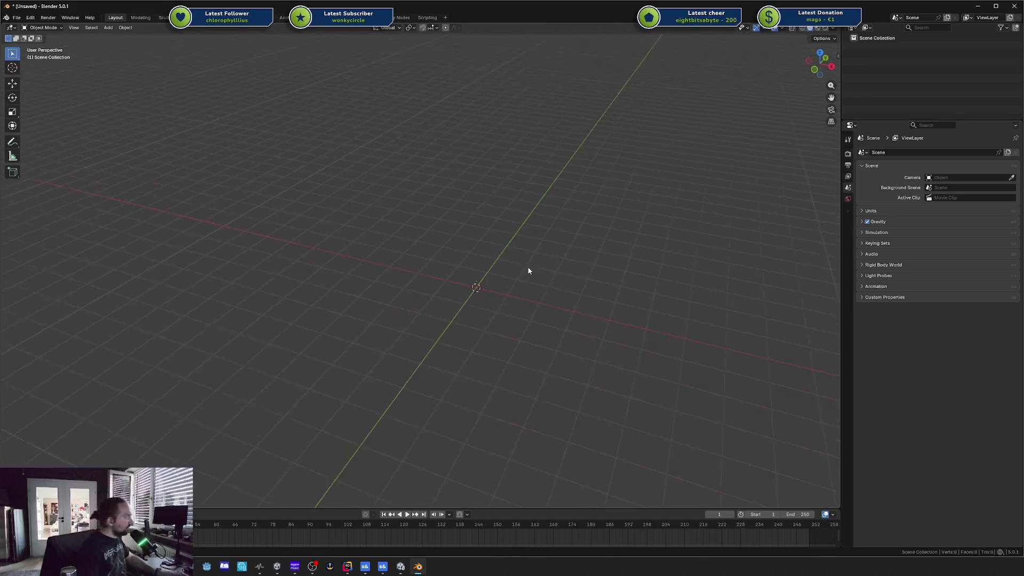
key(KP_1)
mouse_move(531, 251)
mouse_down()
mouse_move(480, 288)
mouse_move(554, 235)
mouse_move(565, 208)
mouse_move(503, 277)
mouse_move(533, 274)
mouse_move(551, 250)
mouse_up()
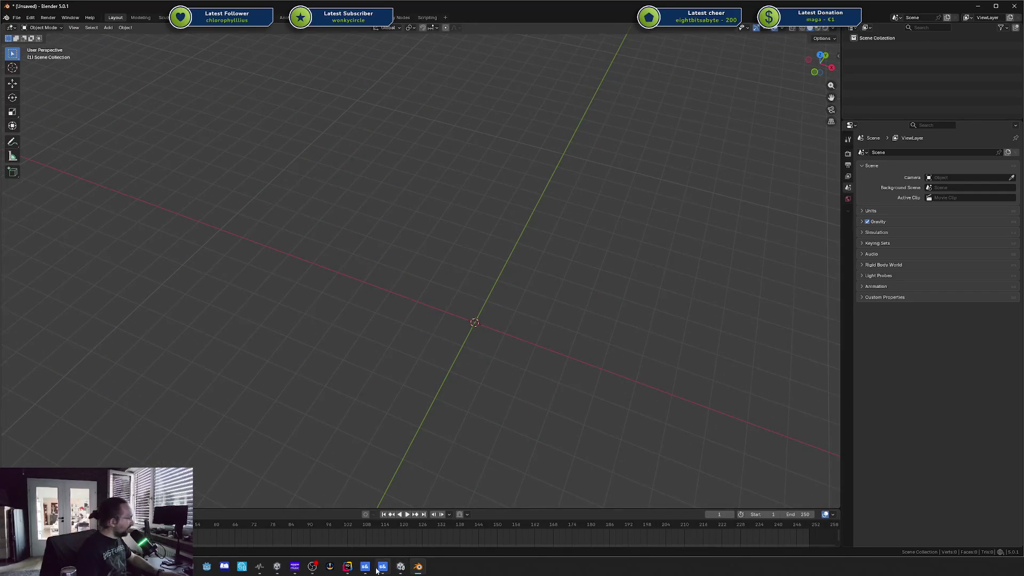
drag(498, 380, 470, 360)
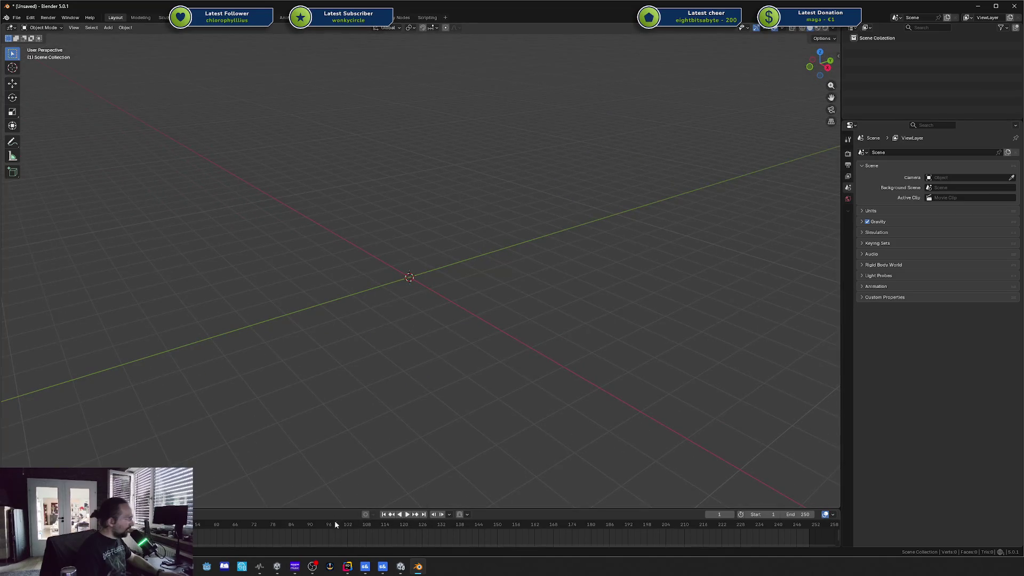
Step: In the s&box editor, orbit to side and front views of the character, undoing an accidental Game Manager move
click(382, 567)
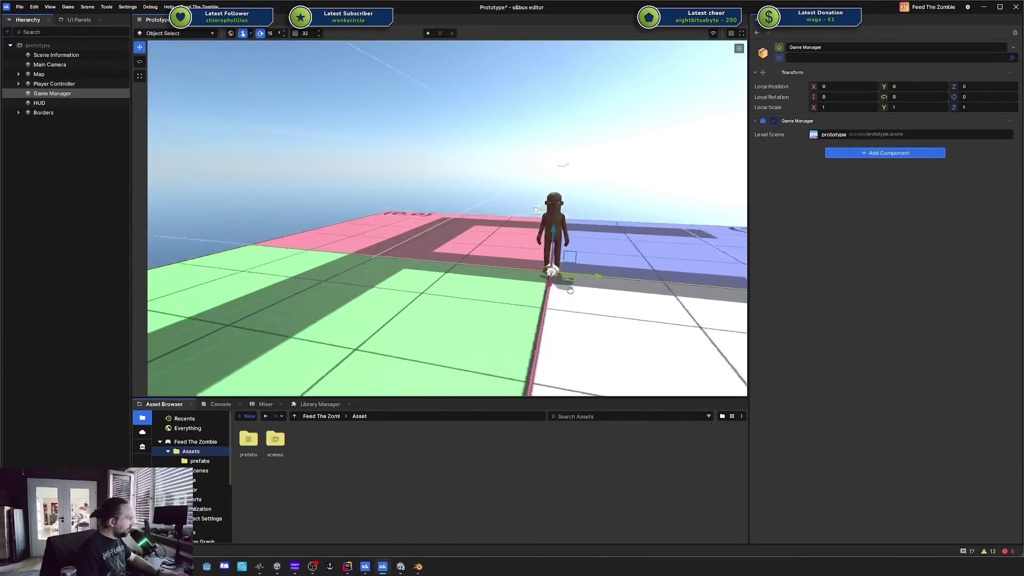
drag(560, 288, 333, 306)
mouse_move(405, 347)
mouse_down()
mouse_move(400, 263)
mouse_move(446, 286)
mouse_move(225, 181)
mouse_up()
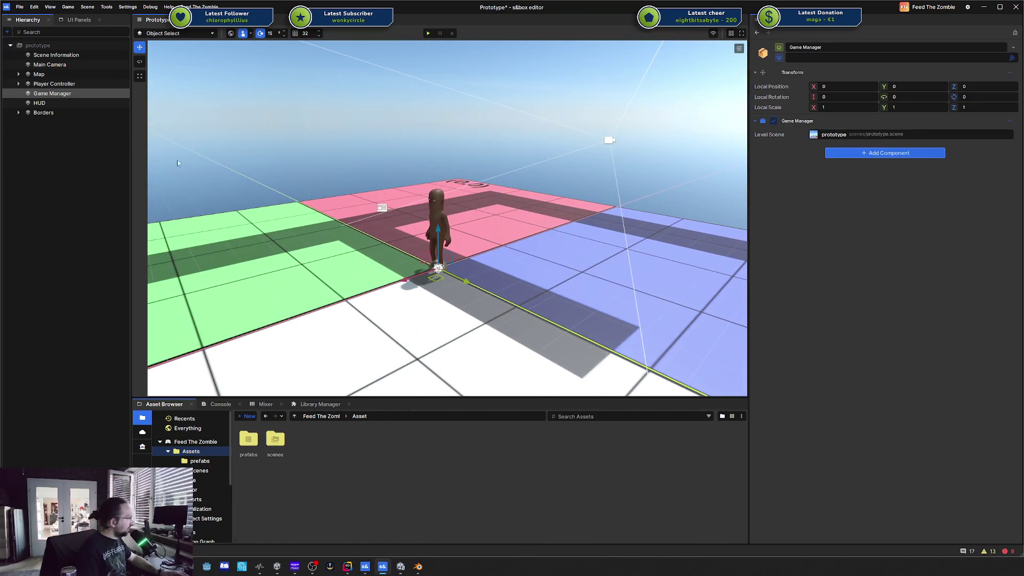
mouse_move(405, 279)
mouse_down()
mouse_move(294, 300)
mouse_move(336, 290)
mouse_up()
key(ctrl+z)
mouse_move(602, 144)
mouse_down()
mouse_move(622, 167)
mouse_move(686, 171)
mouse_move(670, 181)
mouse_up()
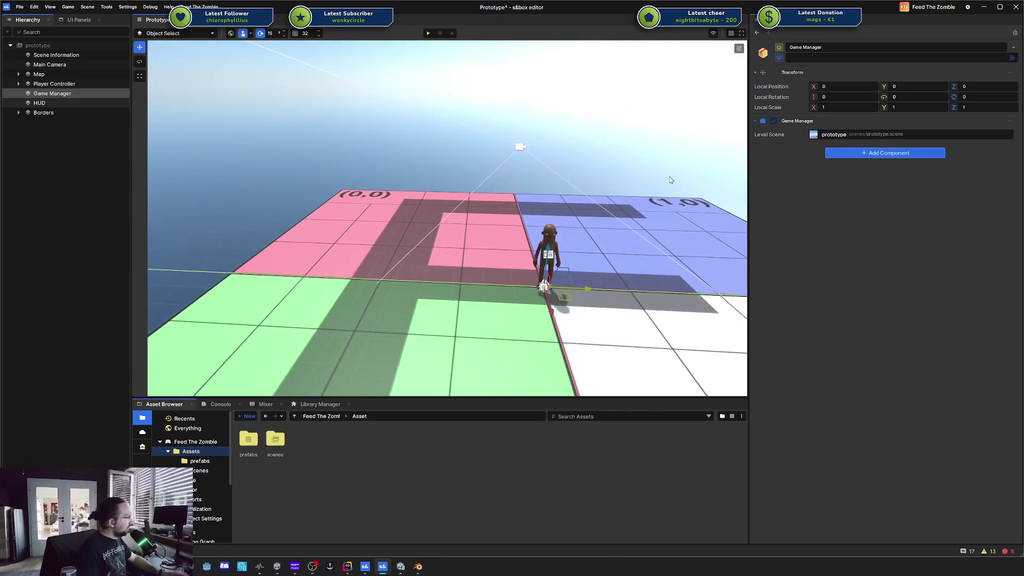
Step: Split the scene view into four viewports
click(732, 33)
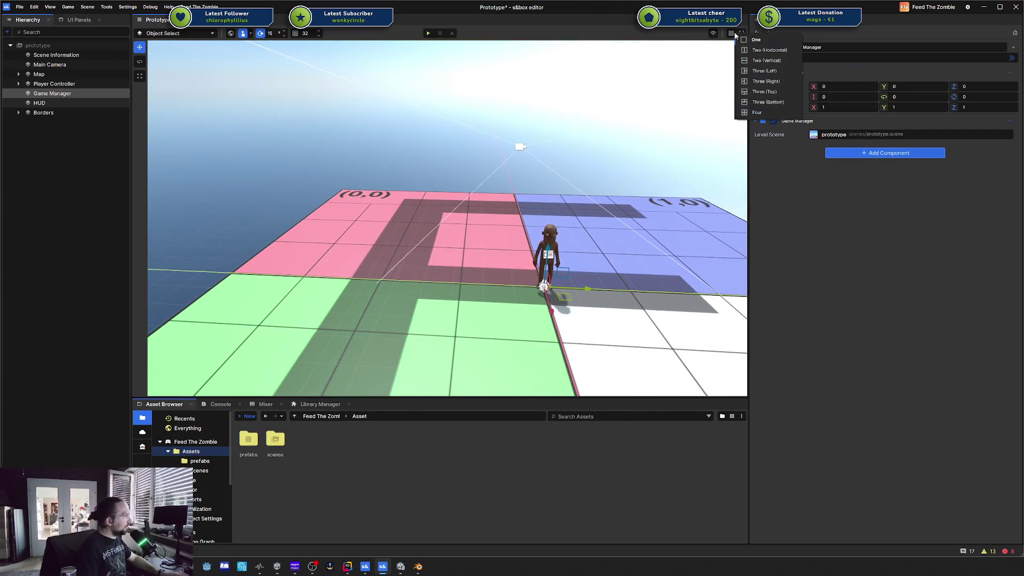
click(764, 113)
scroll(522, 157, down, 2)
scroll(350, 282, down, 1)
scroll(357, 271, up, 1)
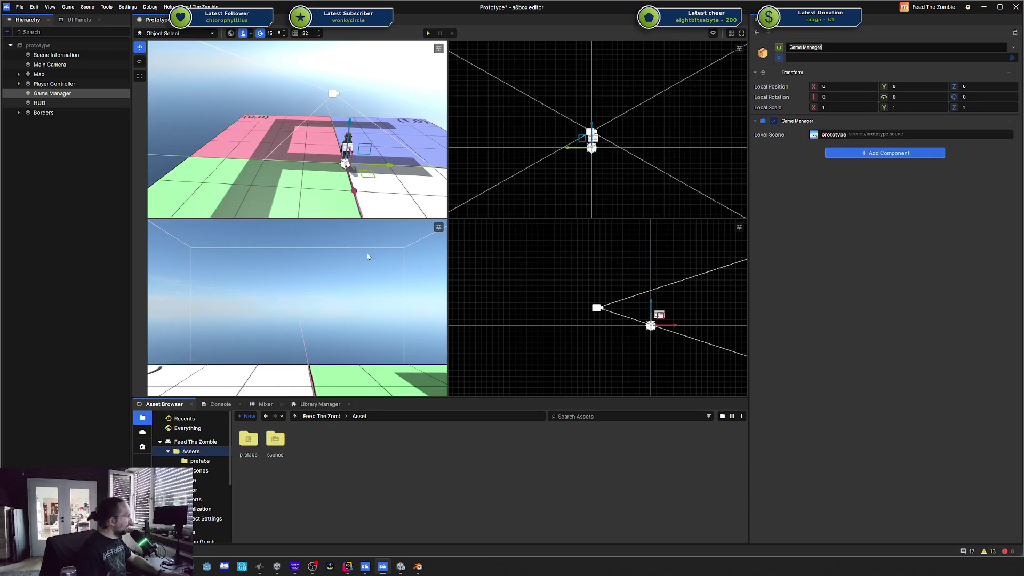
Step: Switch the viewport layout to One, a single large perspective view
click(439, 228)
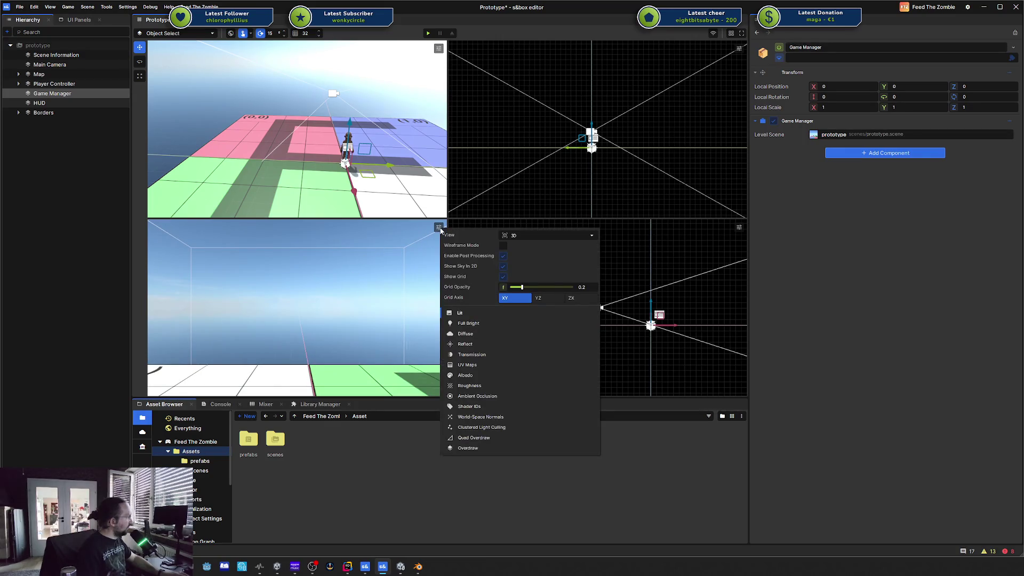
click(440, 230)
click(732, 34)
click(752, 41)
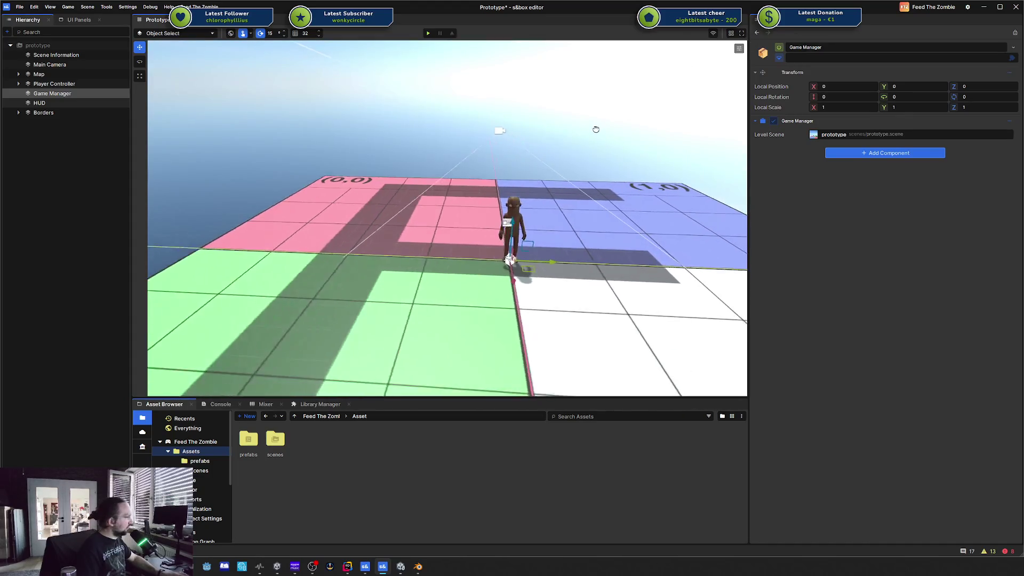
Step: Orbit around the map from the other side, then move to Blender's empty scene
drag(582, 125, 417, 219)
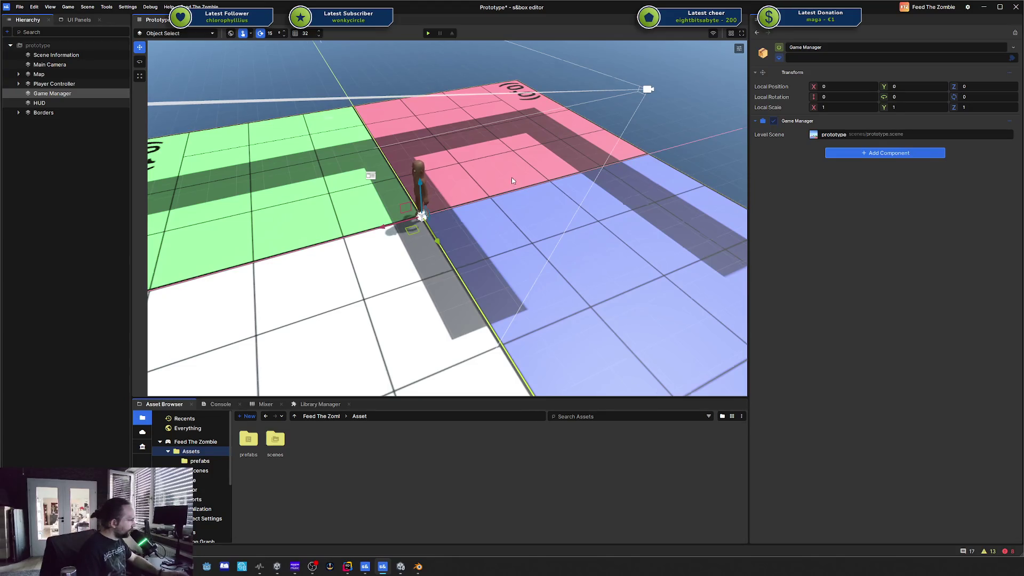
drag(514, 177, 435, 511)
click(418, 566)
drag(404, 293, 434, 291)
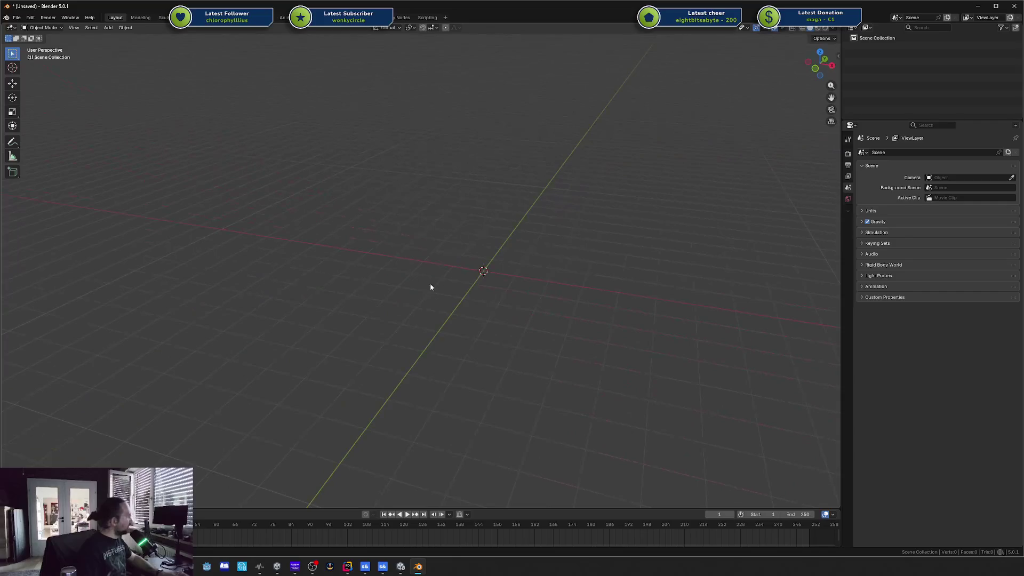
click(16, 18)
mouse_move(41, 138)
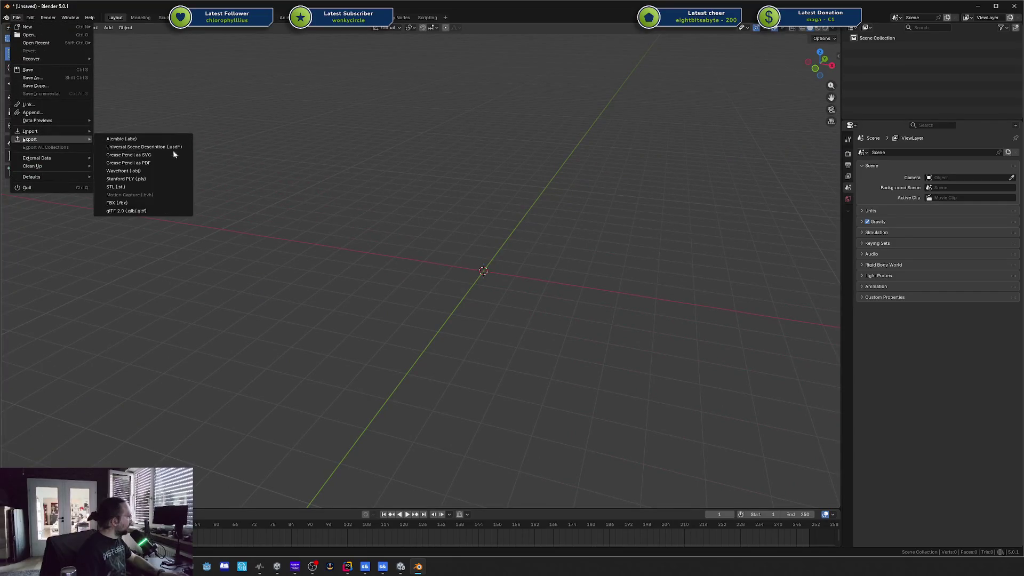
click(143, 210)
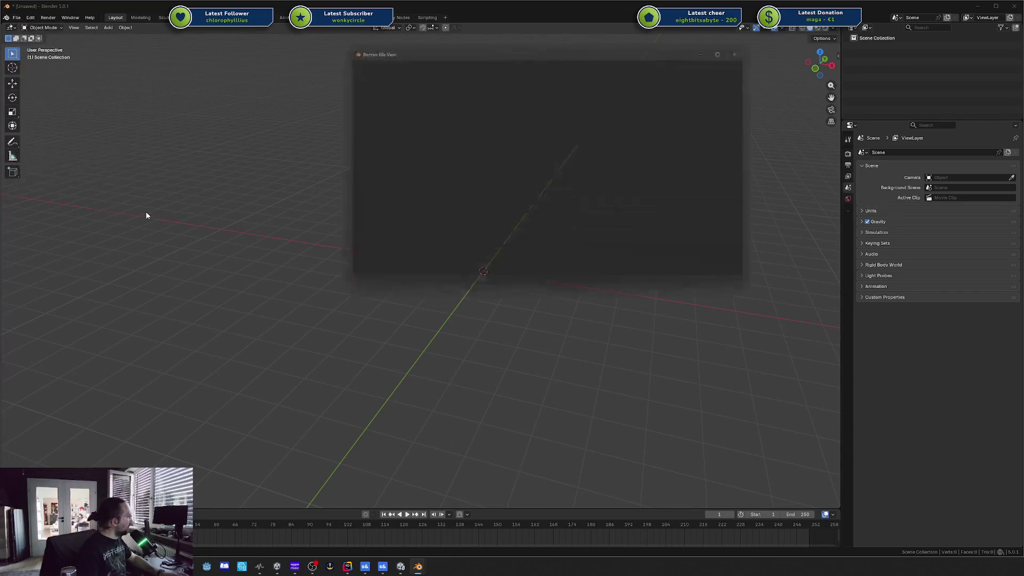
click(689, 116)
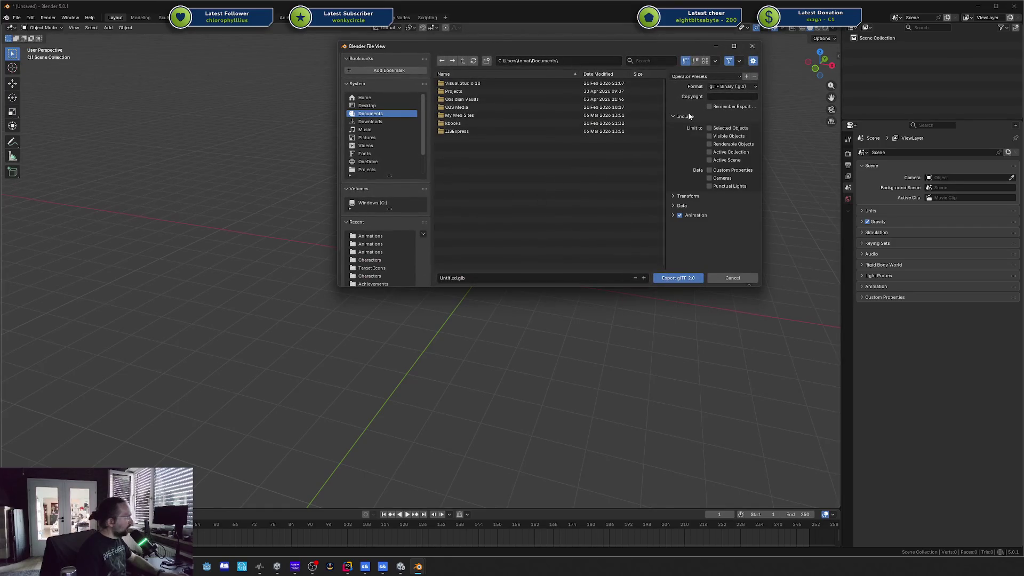
click(680, 196)
click(716, 210)
click(716, 210)
click(754, 48)
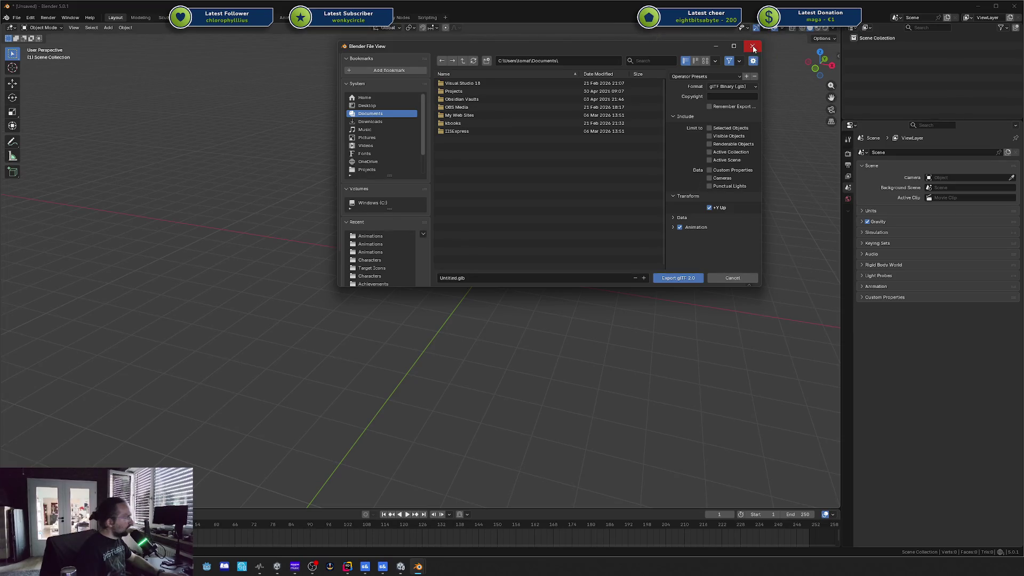
click(17, 18)
mouse_move(49, 132)
key(Escape)
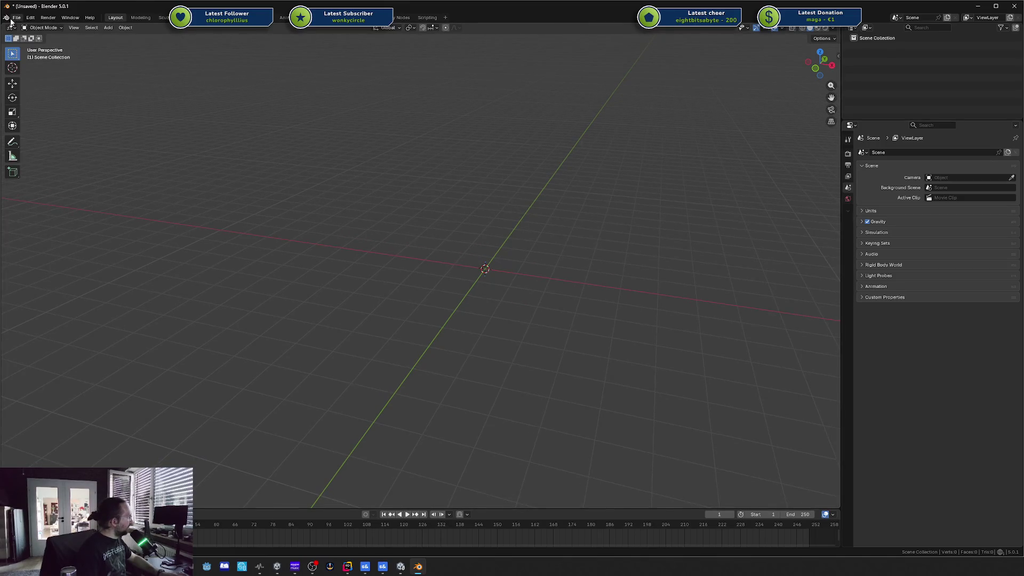
click(17, 17)
click(144, 203)
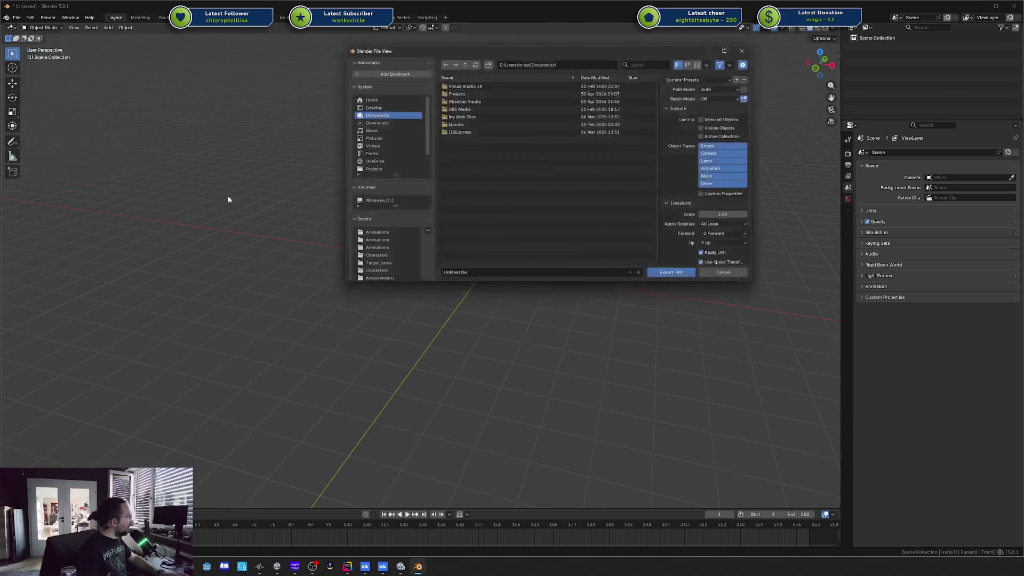
click(745, 235)
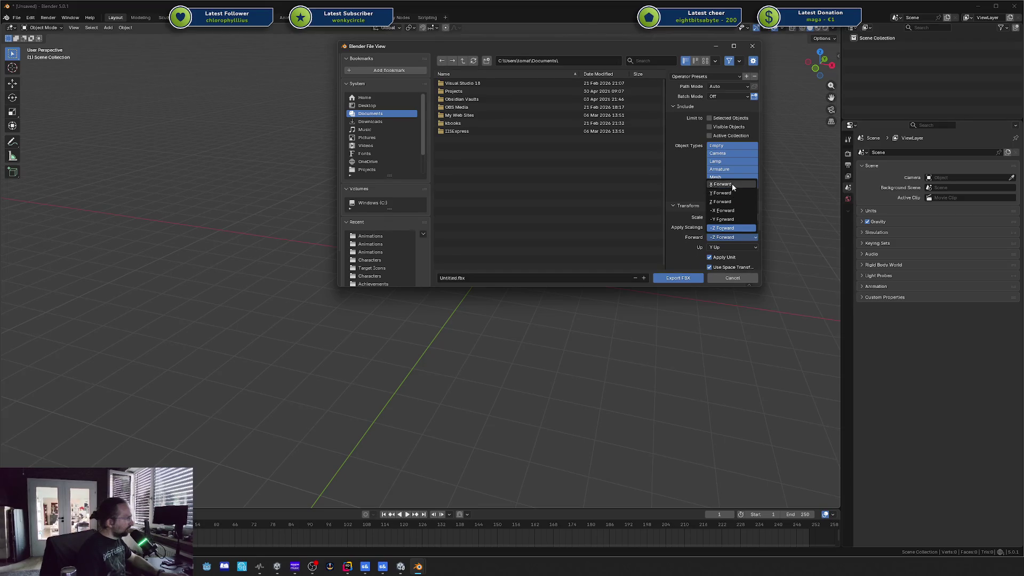
click(732, 184)
click(734, 248)
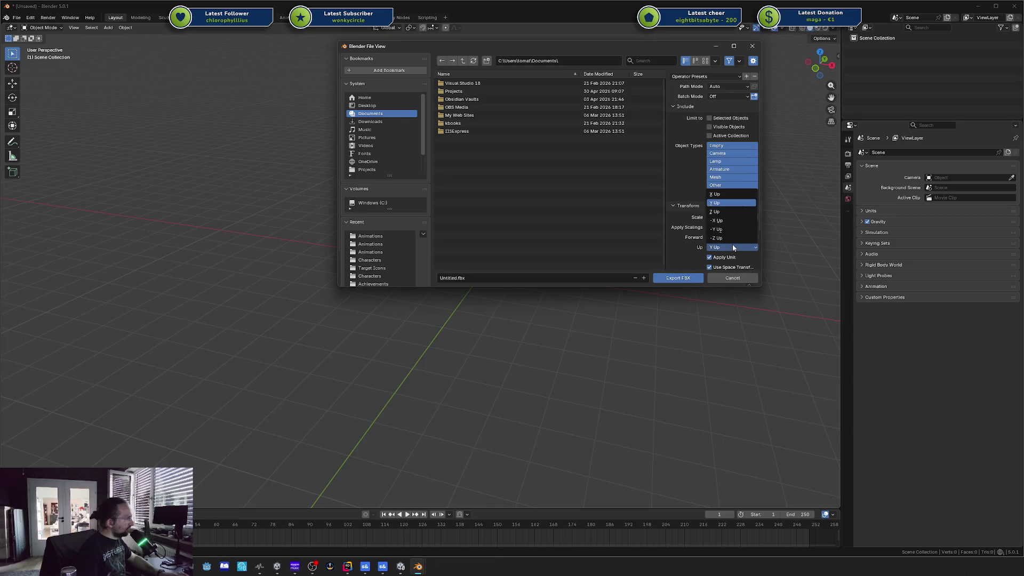
click(735, 213)
scroll(686, 235, down, 2)
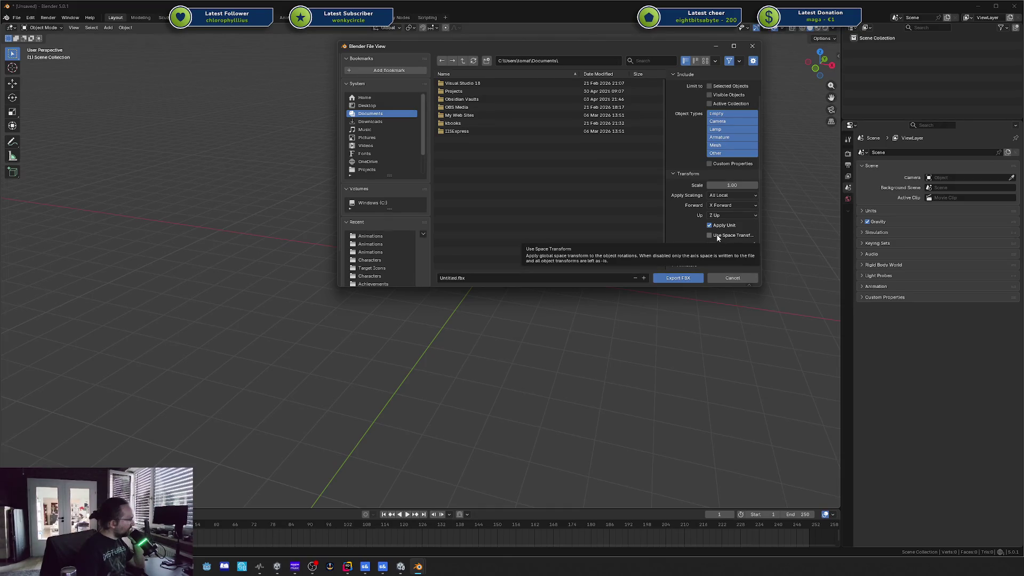
click(714, 237)
click(720, 197)
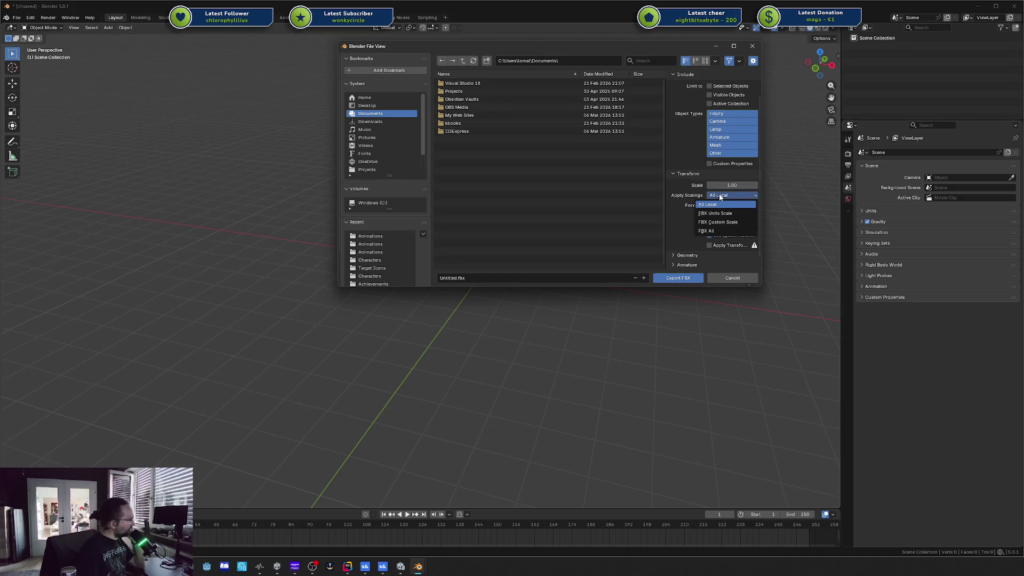
click(711, 206)
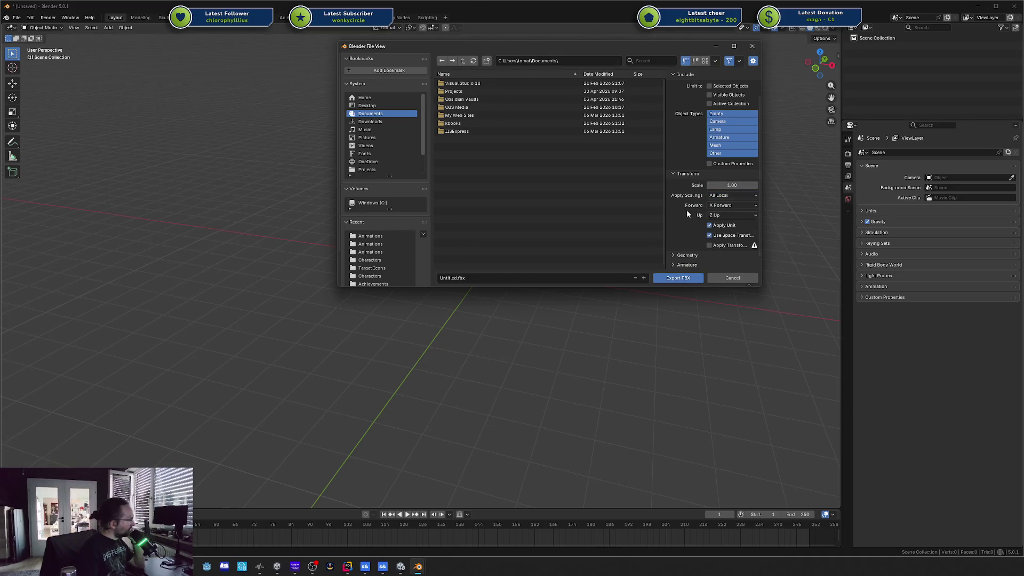
scroll(724, 199, up, 2)
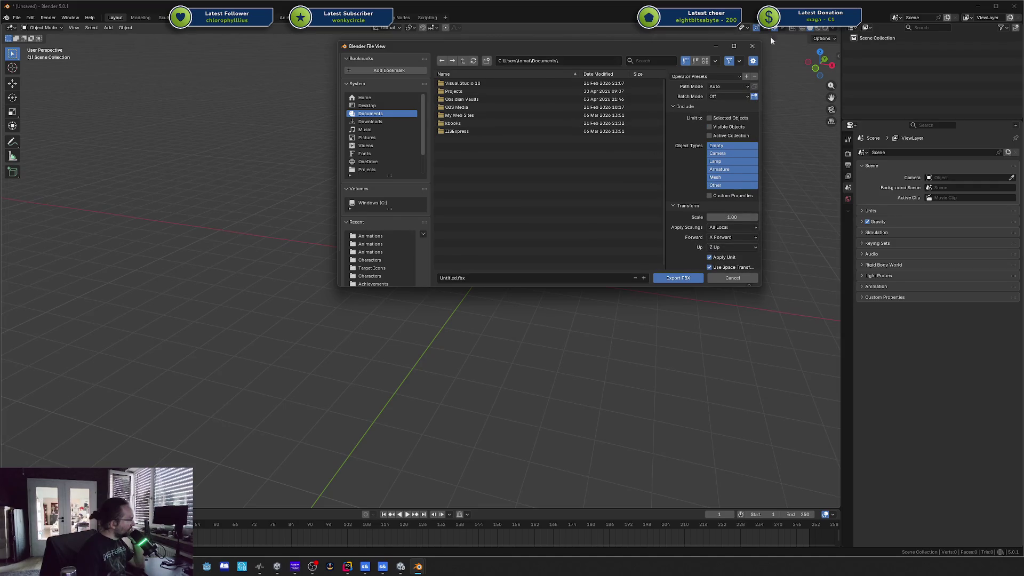
click(752, 46)
key(alt+Tab)
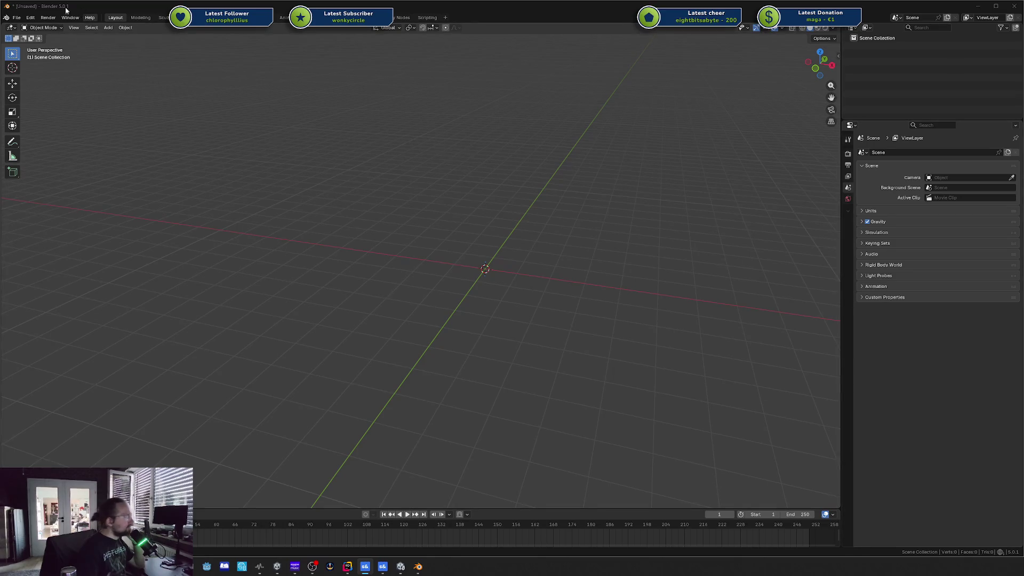
Step: Start a glTF 2.0 export from the File menu, then cancel it
click(16, 17)
mouse_move(49, 138)
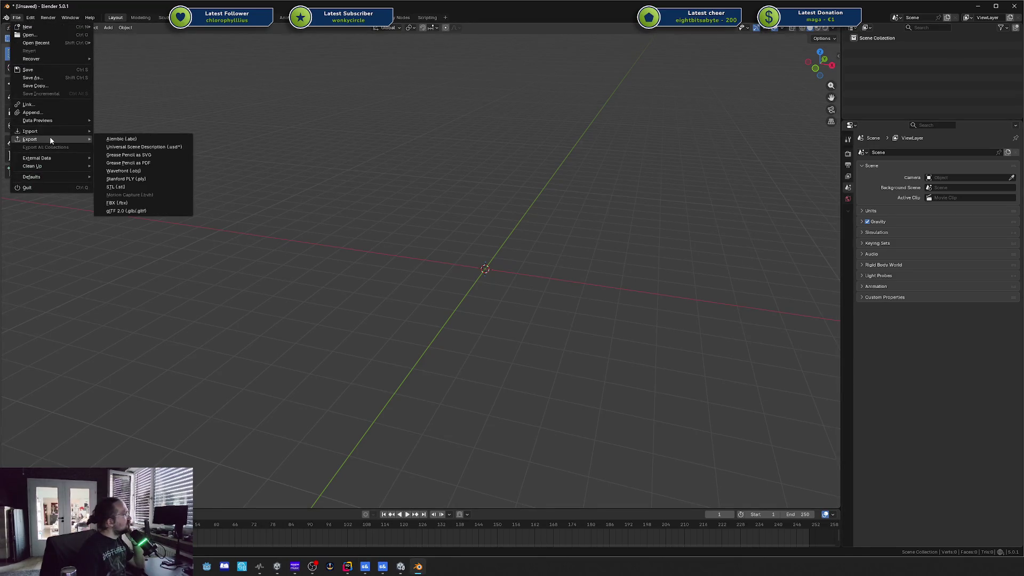
click(141, 205)
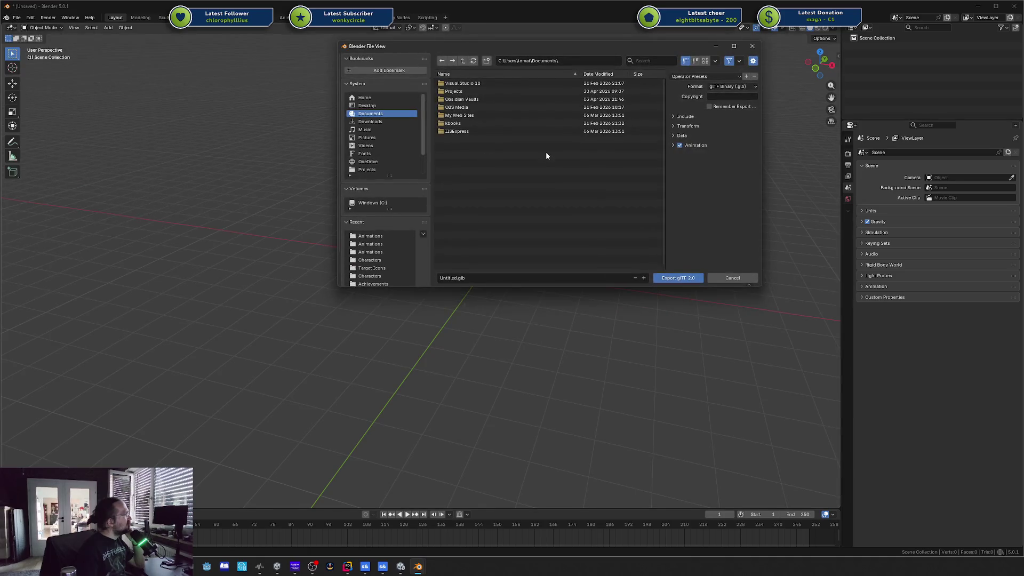
click(732, 277)
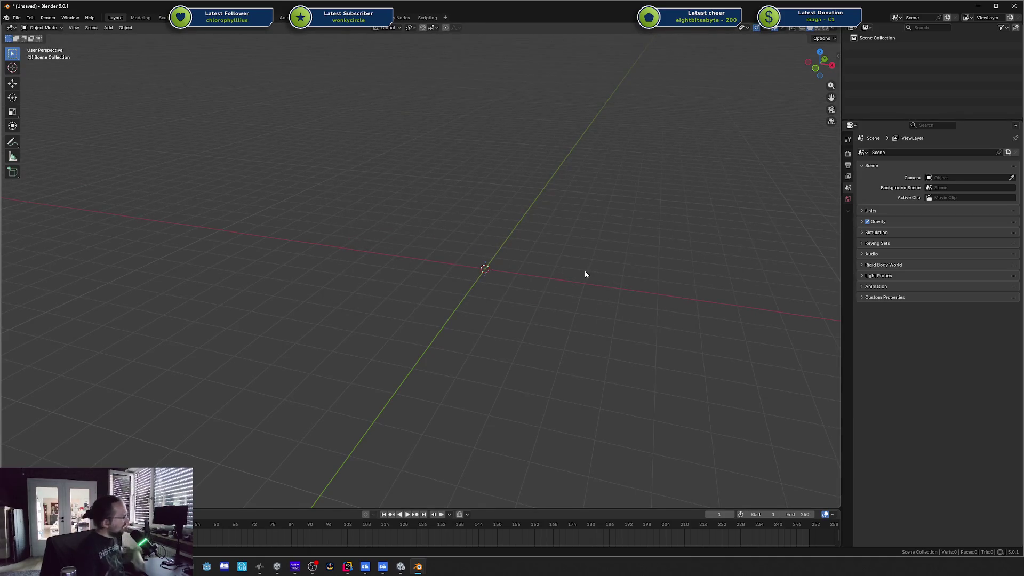
Step: Add a default mesh cube at the origin and bring up the File > Export format list
key(shift+a)
click(613, 273)
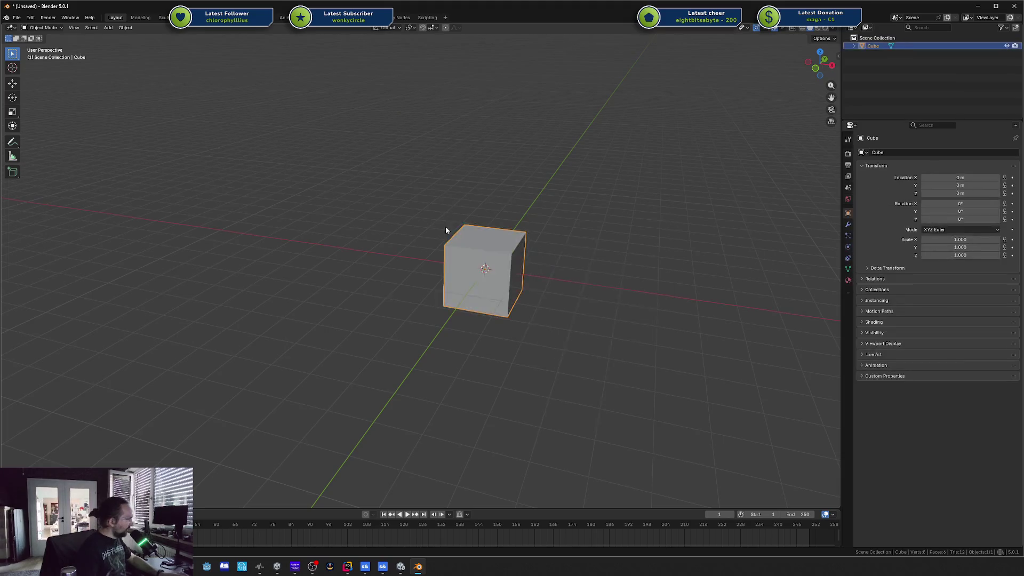
click(17, 18)
mouse_move(54, 139)
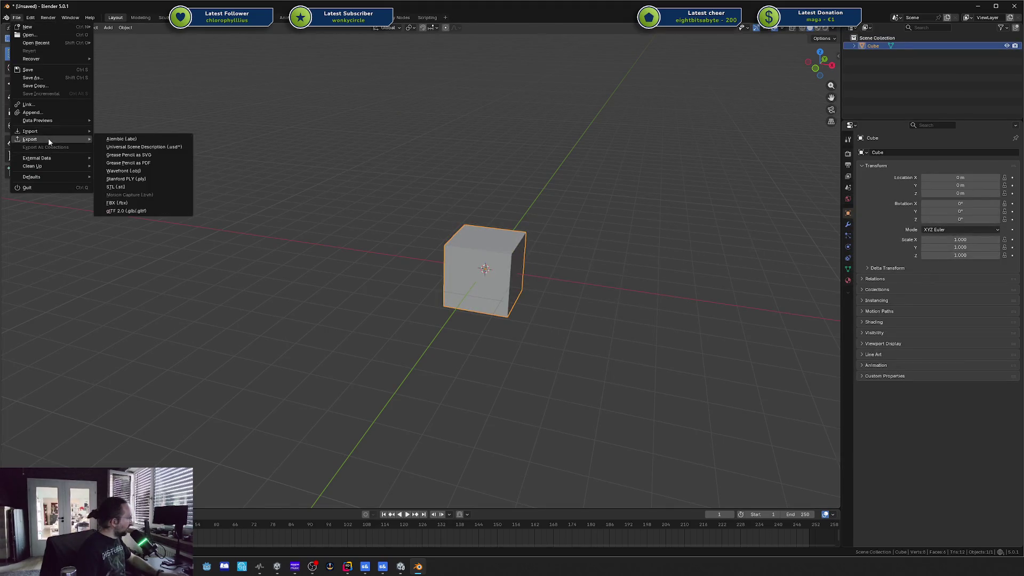